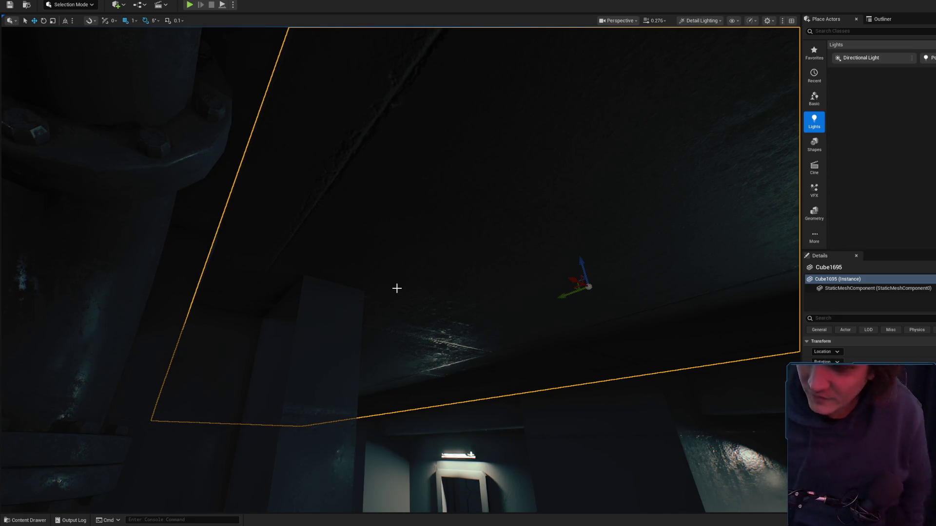
Step: Look down the corridor, select the ceiling mesh Cube1695 and switch to rotate mode
{"action": "mouse_move", "coordinate": [396, 288]}
{"action": "left_mouse_down"}
{"action": "mouse_move", "coordinate": [397, 322]}
{"action": "mouse_move", "coordinate": [409, 303]}
{"action": "mouse_move", "coordinate": [487, 273]}
{"action": "left_mouse_up"}
{"action": "key", "text": "Escape"}
{"action": "mouse_move", "coordinate": [426, 263]}
{"action": "left_mouse_down"}
{"action": "mouse_move", "coordinate": [424, 303]}
{"action": "mouse_move", "coordinate": [380, 297]}
{"action": "left_mouse_up"}
{"action": "left_click", "coordinate": [425, 263]}
{"action": "left_click_drag", "start_coordinate": [387, 220], "coordinate": [387, 220]}
{"action": "key", "text": "e"}
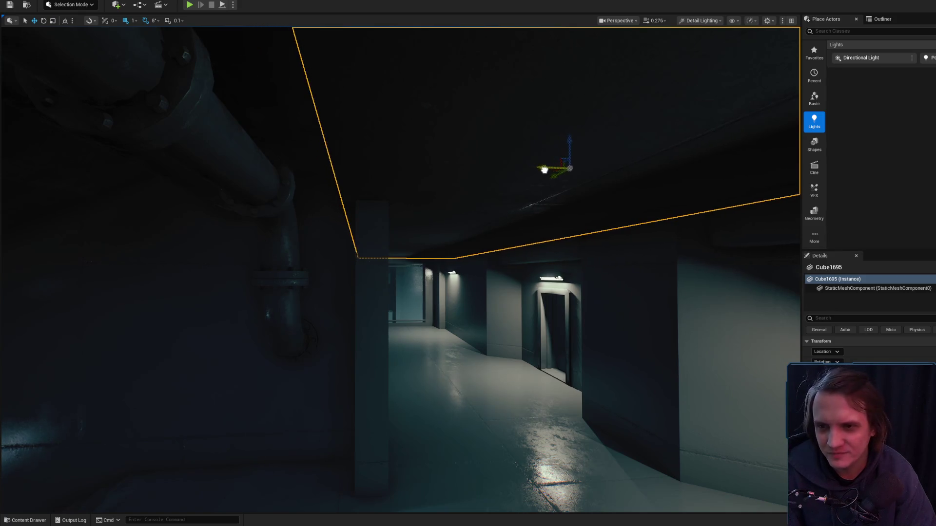
{"action": "left_click_drag", "start_coordinate": [547, 184], "coordinate": [547, 184]}
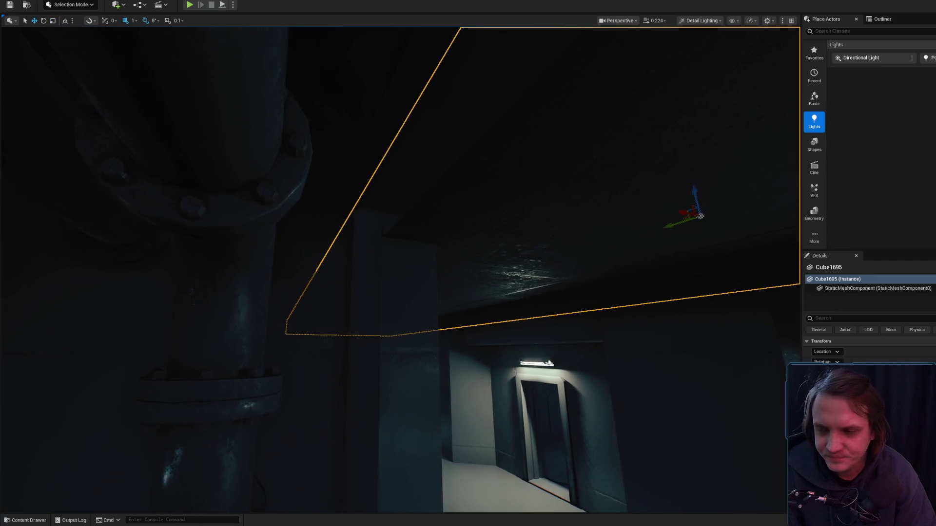
Step: Select the pipe running down the wall and orbit around it to inspect it
{"action": "left_click", "coordinate": [291, 361]}
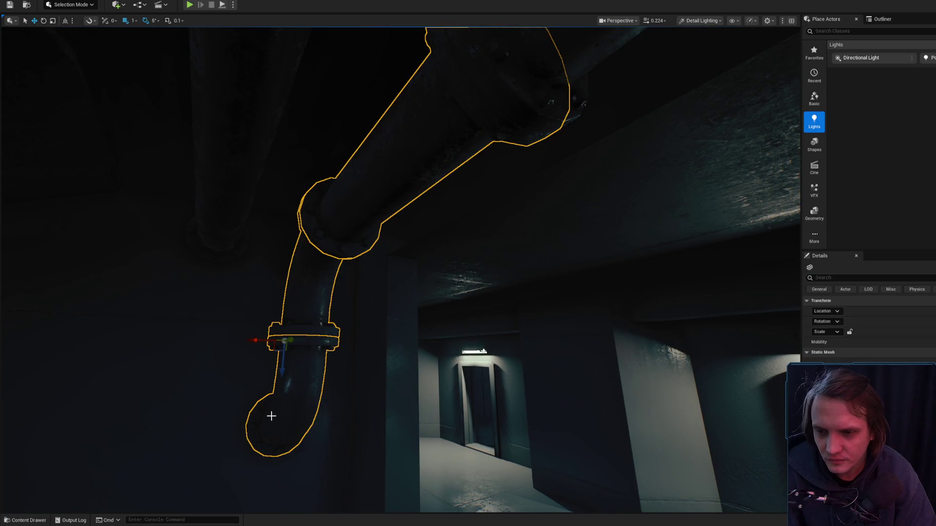
{"action": "scroll", "coordinate": [288, 361], "scroll_direction": "up", "scroll_amount": 2}
{"action": "left_click_drag", "start_coordinate": [271, 415], "coordinate": [301, 315]}
{"action": "scroll", "coordinate": [301, 315], "scroll_direction": "down", "scroll_amount": 2}
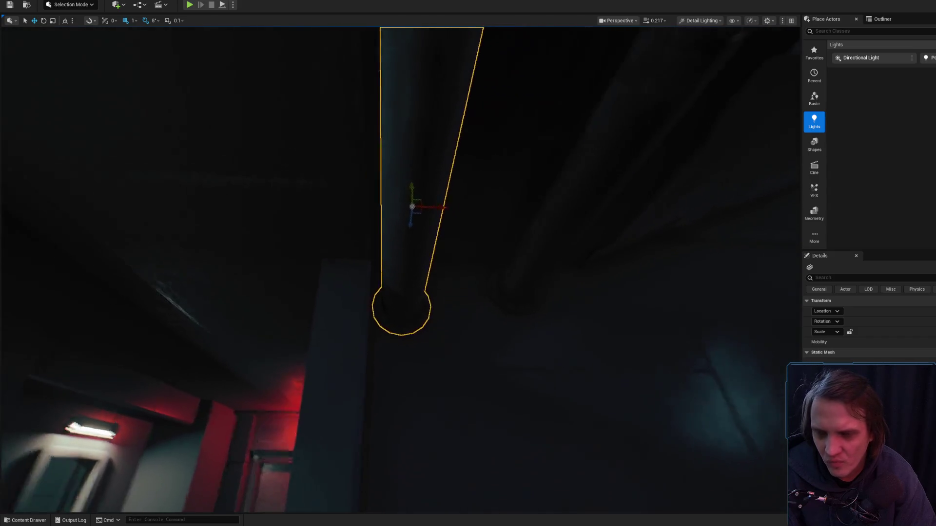
{"action": "left_click_drag", "start_coordinate": [397, 224], "coordinate": [396, 221]}
{"action": "scroll", "coordinate": [400, 224], "scroll_direction": "up", "scroll_amount": 2}
{"action": "scroll", "coordinate": [396, 221], "scroll_direction": "up", "scroll_amount": 2}
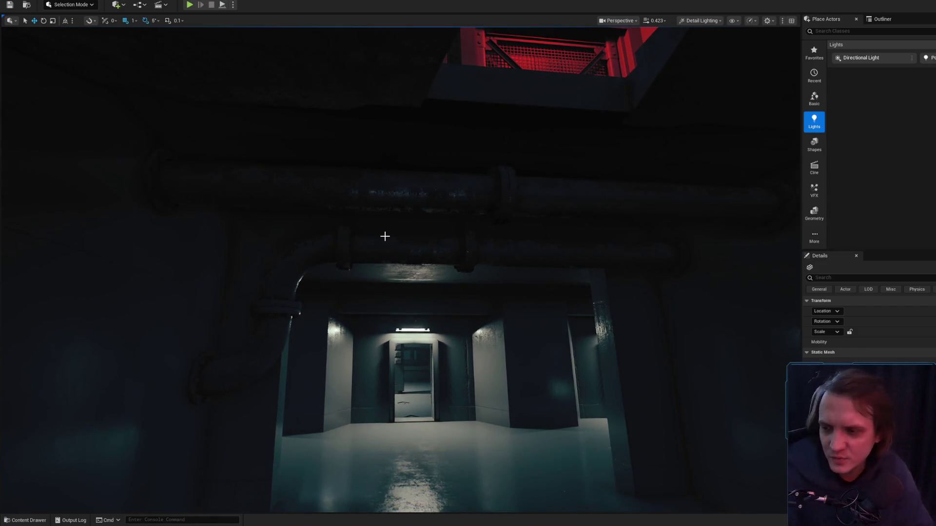
Step: Select and frame the overhead pipe above the corridor, viewing it from the side
{"action": "left_click", "coordinate": [399, 181]}
{"action": "key", "text": "f"}
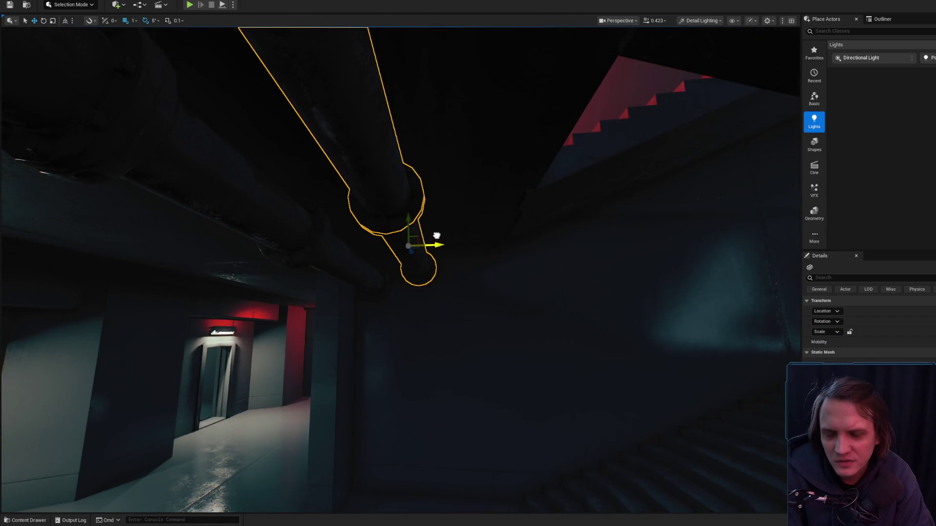
{"action": "left_click_drag", "start_coordinate": [437, 236], "coordinate": [436, 236]}
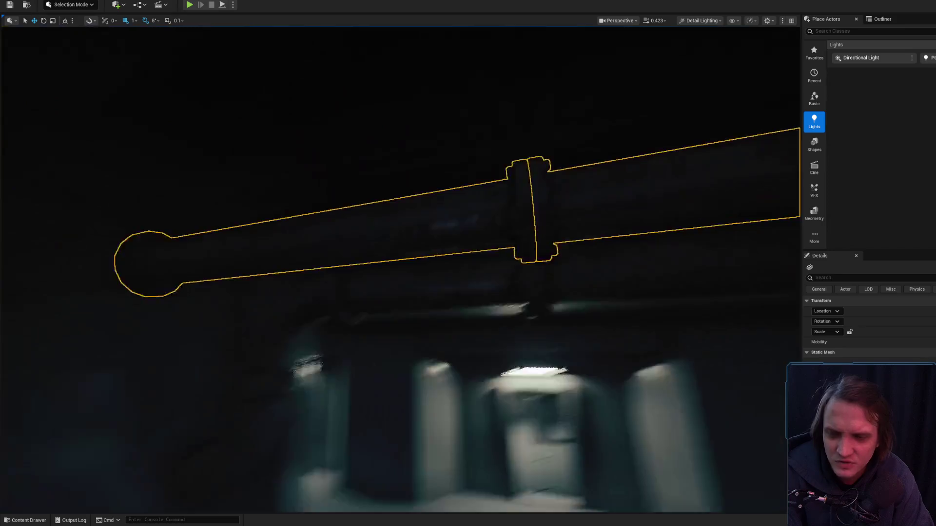
{"action": "left_click_drag", "start_coordinate": [475, 285], "coordinate": [479, 254]}
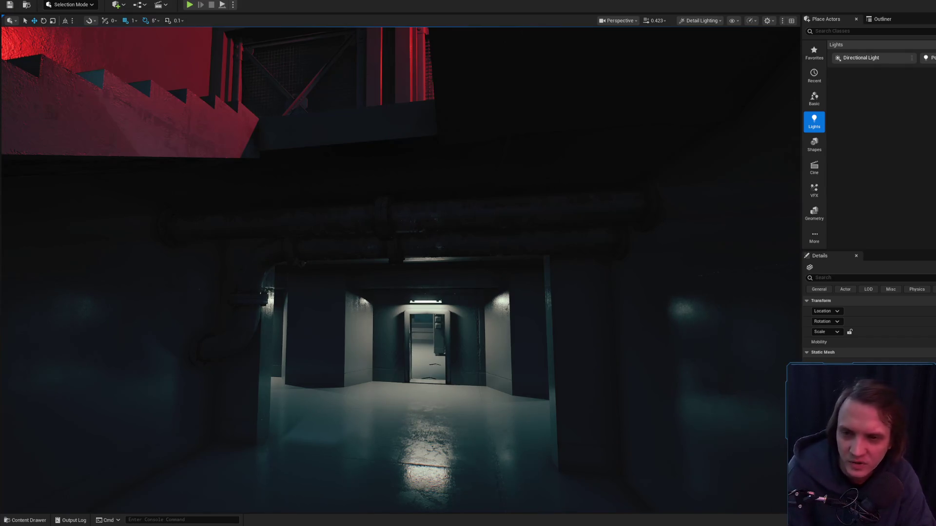
Step: Select overhead pipe SM_Piping283 and inspect its end, trying the rotate and scale gizmos
{"action": "left_click", "coordinate": [420, 221]}
{"action": "left_click_drag", "start_coordinate": [357, 216], "coordinate": [315, 289]}
{"action": "key", "text": "e"}
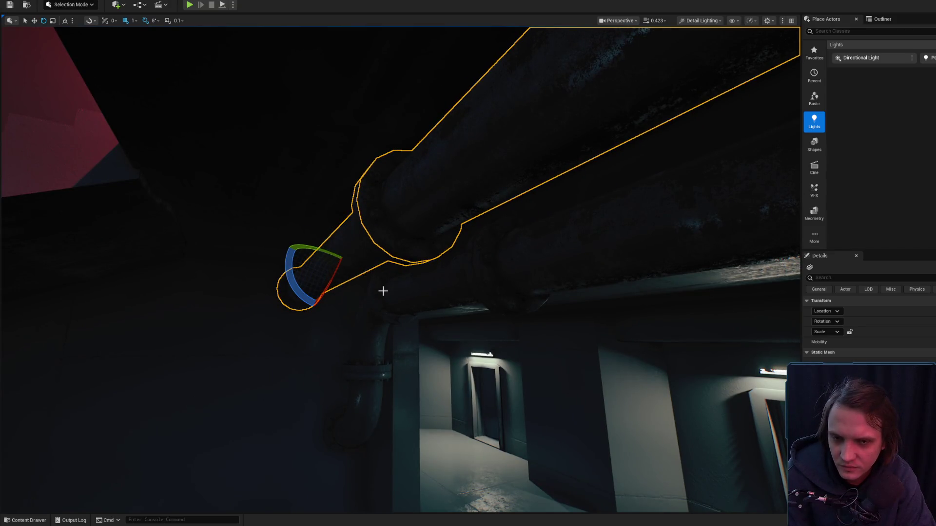
{"action": "left_click_drag", "start_coordinate": [384, 291], "coordinate": [407, 261]}
{"action": "key", "text": "r"}
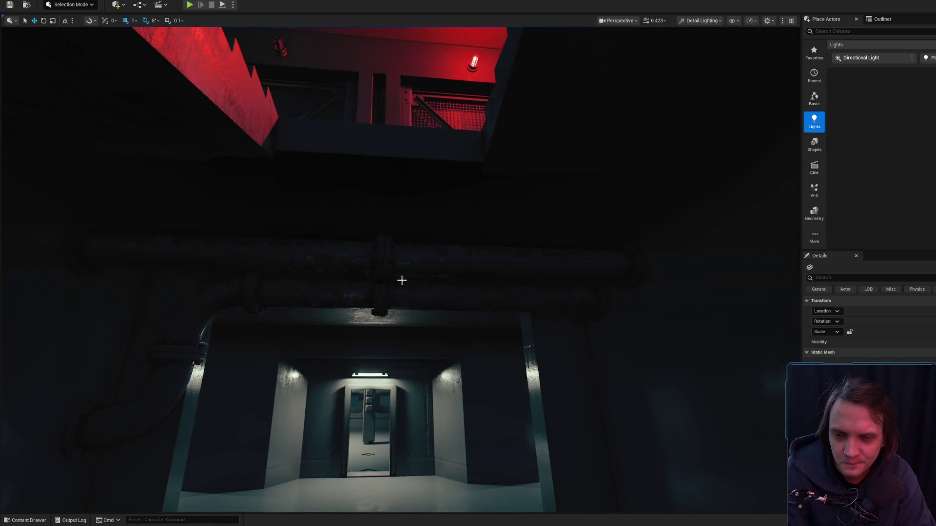
{"action": "left_click_drag", "start_coordinate": [324, 259], "coordinate": [326, 246]}
{"action": "left_click_drag", "start_coordinate": [395, 266], "coordinate": [399, 263]}
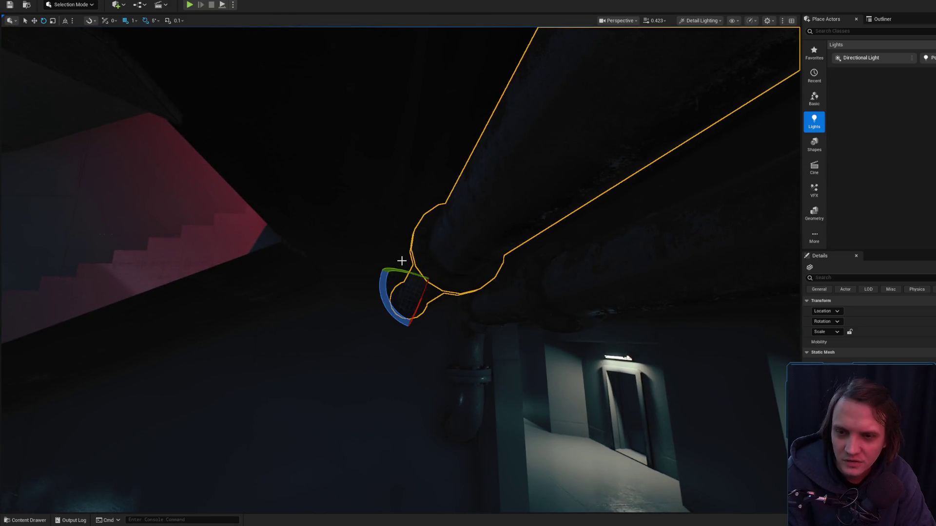
Step: Align the transform gizmo to world axes and select SM_Piping286 plus its adjacent segment
{"action": "left_click", "coordinate": [67, 20]}
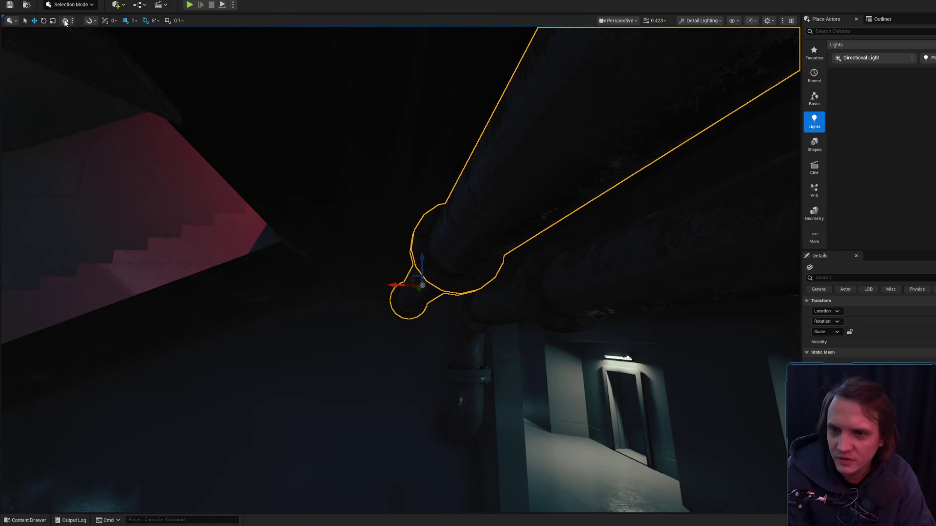
{"action": "mouse_move", "coordinate": [351, 251]}
{"action": "left_mouse_down"}
{"action": "mouse_move", "coordinate": [380, 242]}
{"action": "mouse_move", "coordinate": [382, 221]}
{"action": "left_mouse_up"}
{"action": "left_click", "coordinate": [380, 243]}
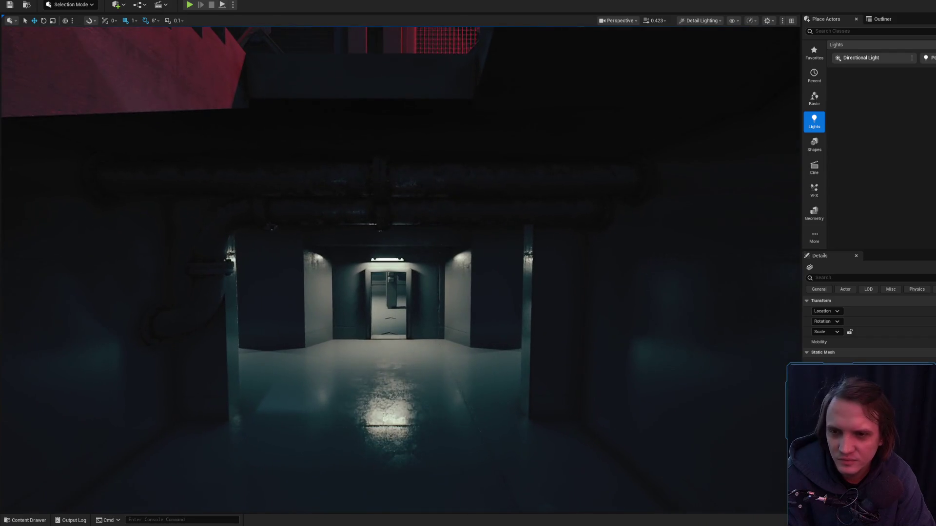
{"action": "left_click", "coordinate": [382, 221]}
{"action": "left_click", "coordinate": [383, 221], "text": "ctrl"}
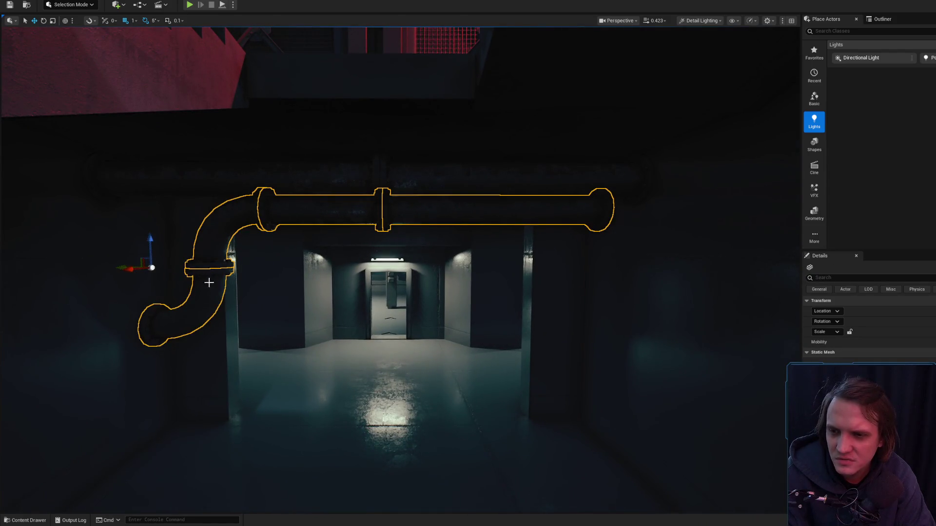
Step: Select the four pipe segments above the red-lit doors, starting with SM_Piping234
{"action": "left_click_drag", "start_coordinate": [169, 240], "coordinate": [265, 222]}
{"action": "mouse_move", "coordinate": [422, 204]}
{"action": "left_mouse_down"}
{"action": "mouse_move", "coordinate": [492, 234]}
{"action": "mouse_move", "coordinate": [378, 209]}
{"action": "mouse_move", "coordinate": [366, 224]}
{"action": "mouse_move", "coordinate": [378, 229]}
{"action": "mouse_move", "coordinate": [341, 219]}
{"action": "mouse_move", "coordinate": [345, 234]}
{"action": "mouse_move", "coordinate": [319, 210]}
{"action": "mouse_move", "coordinate": [327, 227]}
{"action": "mouse_move", "coordinate": [312, 229]}
{"action": "mouse_move", "coordinate": [336, 222]}
{"action": "left_mouse_up"}
{"action": "scroll", "coordinate": [361, 227], "scroll_direction": "up", "scroll_amount": 1}
{"action": "scroll", "coordinate": [327, 222], "scroll_direction": "up", "scroll_amount": 1}
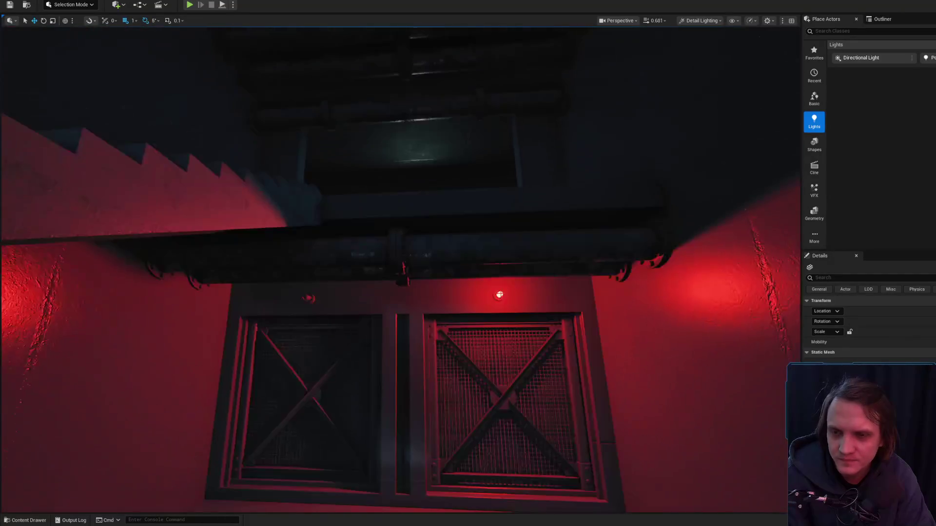
{"action": "left_click", "coordinate": [373, 256]}
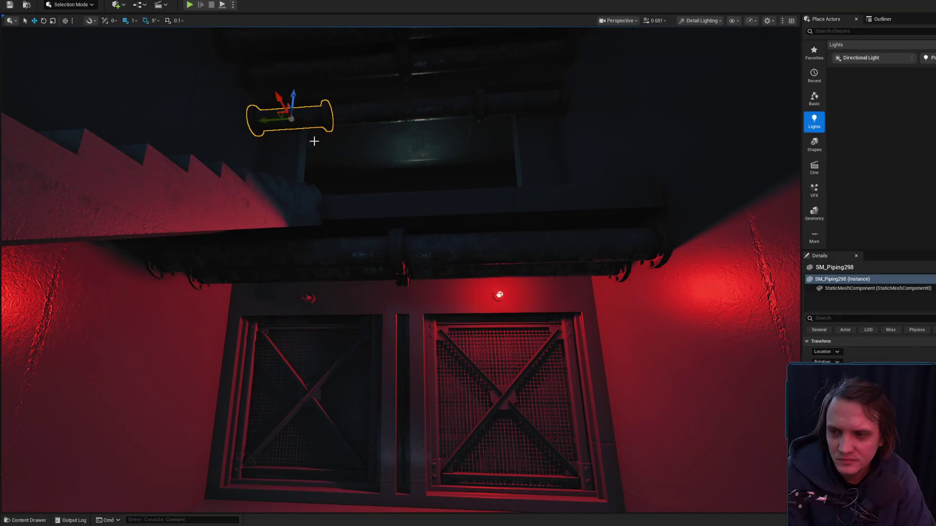
{"action": "key", "text": "ctrl+b"}
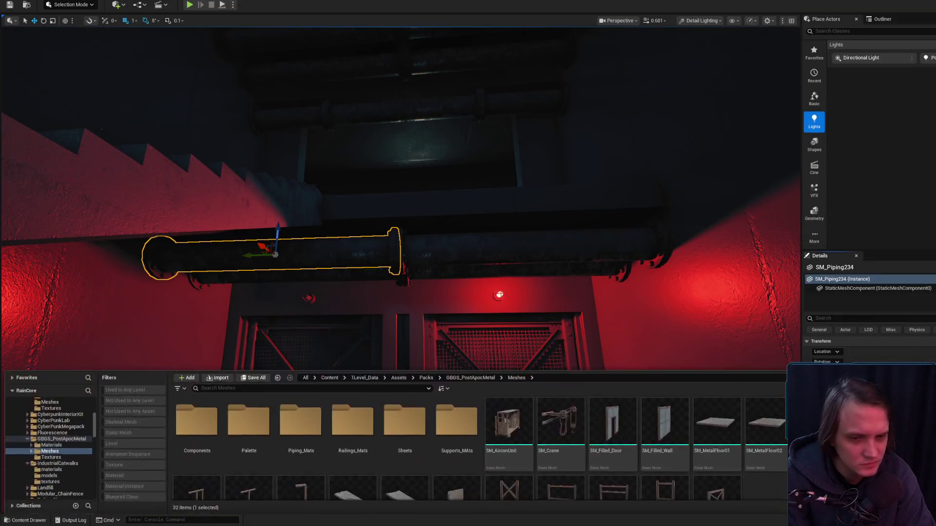
{"action": "left_click", "coordinate": [484, 241], "text": "ctrl"}
{"action": "left_click", "coordinate": [271, 121]}
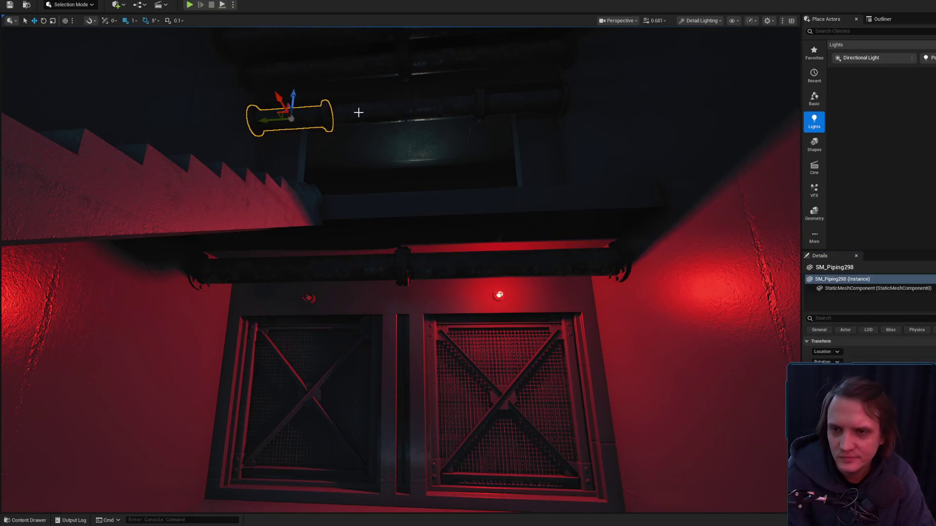
{"action": "left_click", "coordinate": [370, 111], "text": "ctrl"}
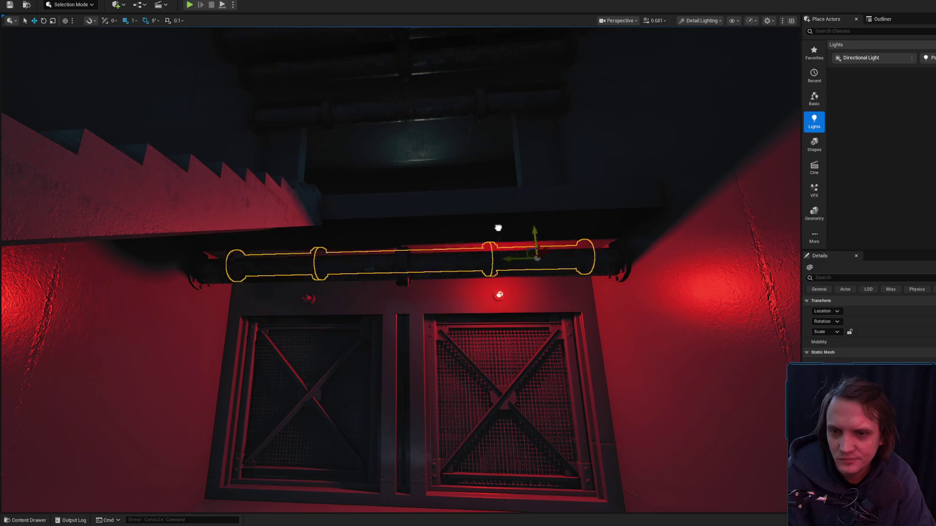
Step: Raise, shift right and lower the selected pipes, then select diagonal pipe SM_Piping233
{"action": "mouse_move", "coordinate": [549, 284]}
{"action": "left_mouse_down"}
{"action": "mouse_move", "coordinate": [606, 247]}
{"action": "mouse_move", "coordinate": [580, 256]}
{"action": "mouse_move", "coordinate": [561, 210]}
{"action": "left_mouse_up"}
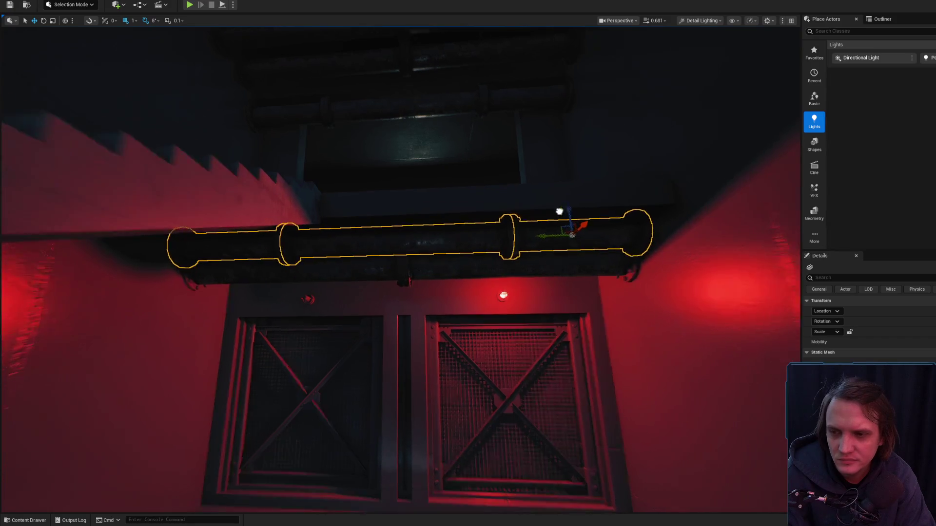
{"action": "key", "text": "a"}
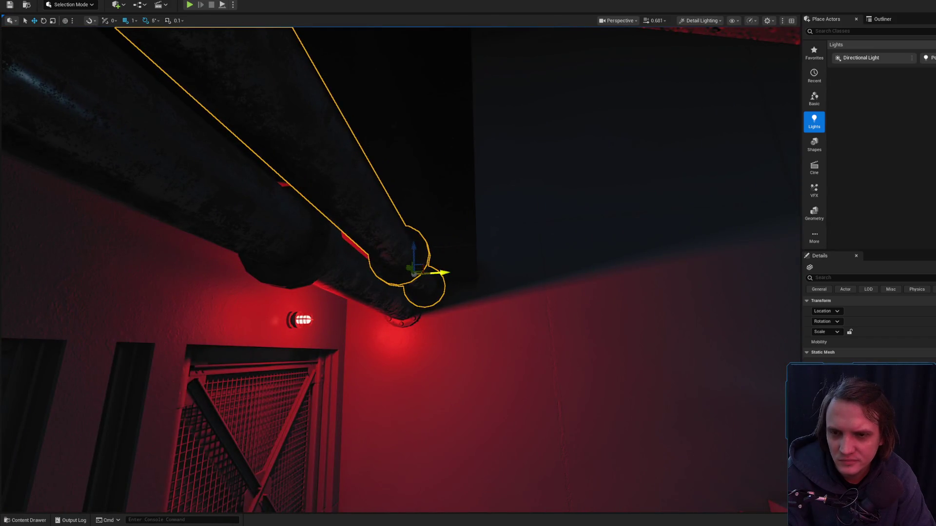
{"action": "mouse_move", "coordinate": [444, 273]}
{"action": "left_mouse_down"}
{"action": "mouse_move", "coordinate": [457, 271]}
{"action": "mouse_move", "coordinate": [415, 253]}
{"action": "mouse_move", "coordinate": [425, 229]}
{"action": "mouse_move", "coordinate": [422, 244]}
{"action": "left_mouse_up"}
{"action": "scroll", "coordinate": [423, 244], "scroll_direction": "up", "scroll_amount": 5}
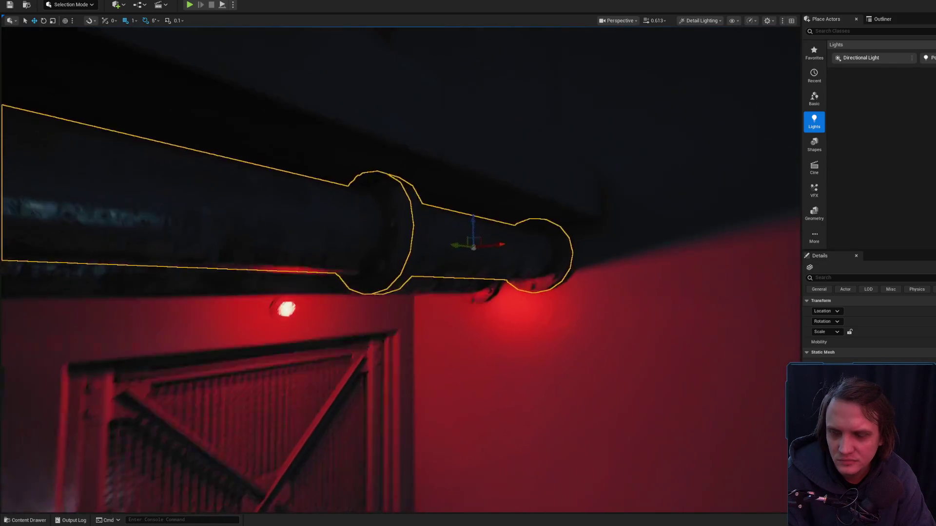
{"action": "mouse_move", "coordinate": [462, 275]}
{"action": "left_mouse_down"}
{"action": "mouse_move", "coordinate": [464, 293]}
{"action": "mouse_move", "coordinate": [453, 260]}
{"action": "mouse_move", "coordinate": [502, 288]}
{"action": "left_mouse_up"}
{"action": "scroll", "coordinate": [463, 289], "scroll_direction": "up", "scroll_amount": 1}
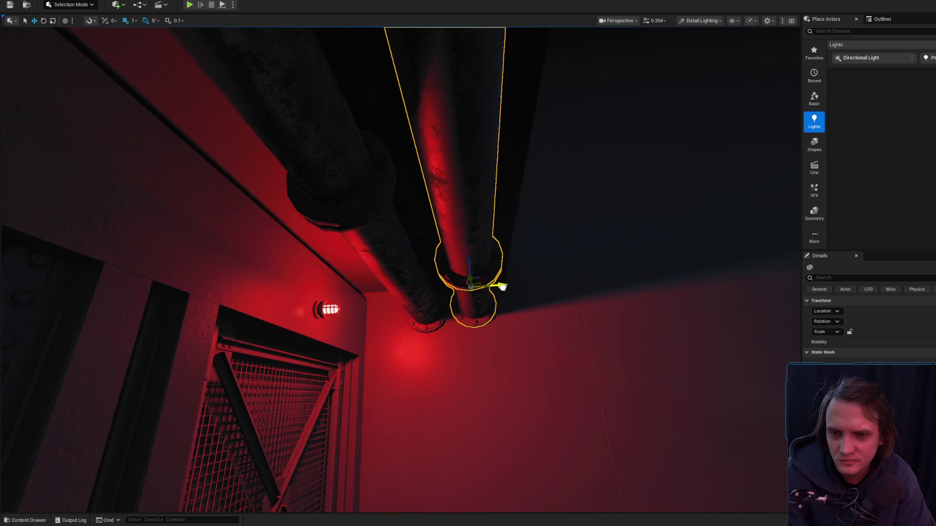
{"action": "left_click", "coordinate": [422, 269]}
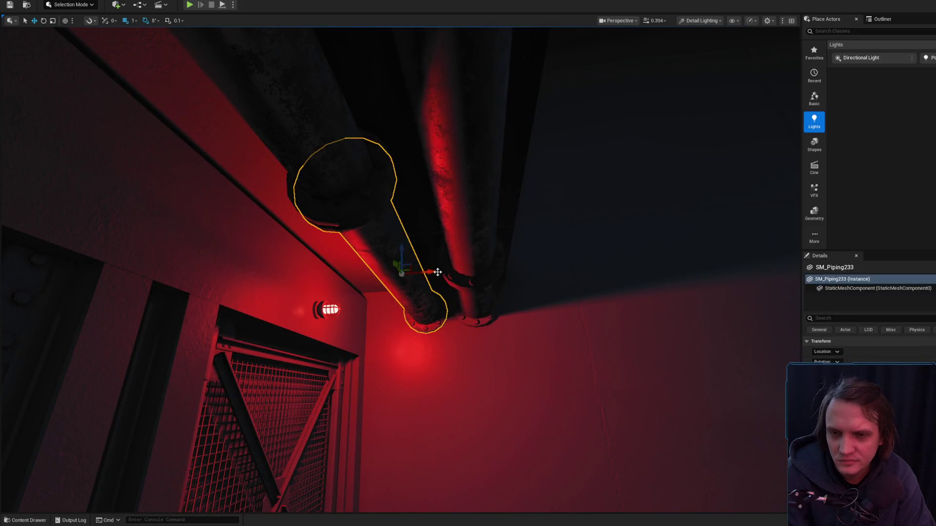
{"action": "mouse_move", "coordinate": [343, 189]}
{"action": "left_mouse_down"}
{"action": "mouse_move", "coordinate": [327, 208]}
{"action": "mouse_move", "coordinate": [329, 195]}
{"action": "mouse_move", "coordinate": [278, 228]}
{"action": "mouse_move", "coordinate": [263, 227]}
{"action": "mouse_move", "coordinate": [298, 253]}
{"action": "mouse_move", "coordinate": [314, 239]}
{"action": "left_mouse_up"}
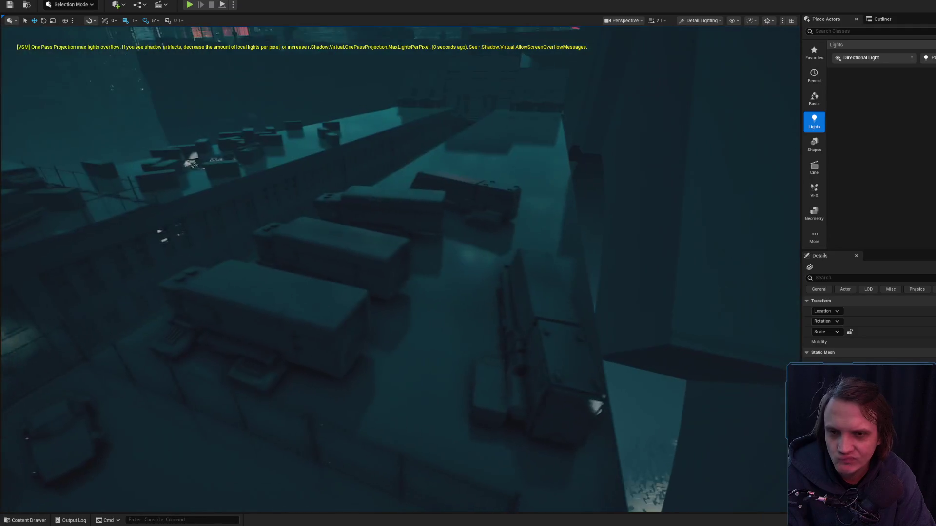
Step: Drag two container assets from the Content Drawer into the yard
{"action": "left_click", "coordinate": [224, 168]}
{"action": "key", "text": "ctrl+b"}
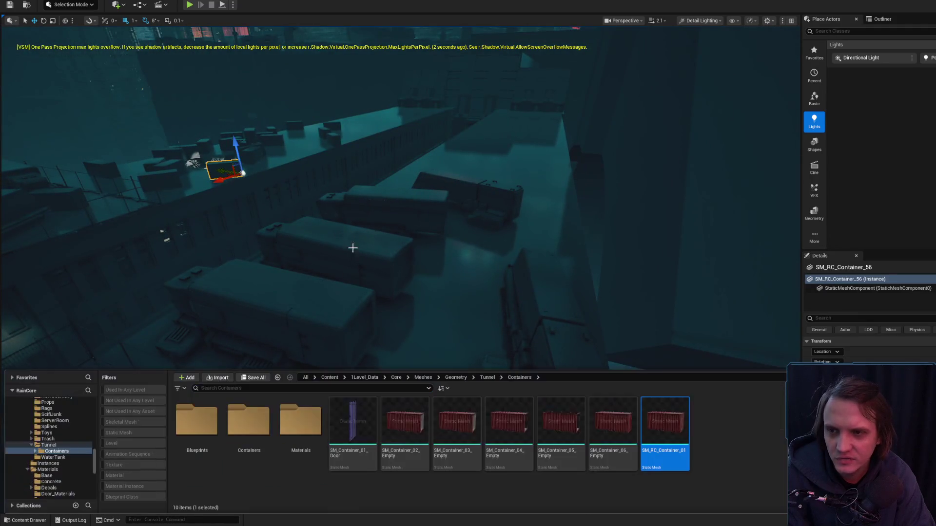
{"action": "left_click_drag", "start_coordinate": [656, 422], "coordinate": [487, 296]}
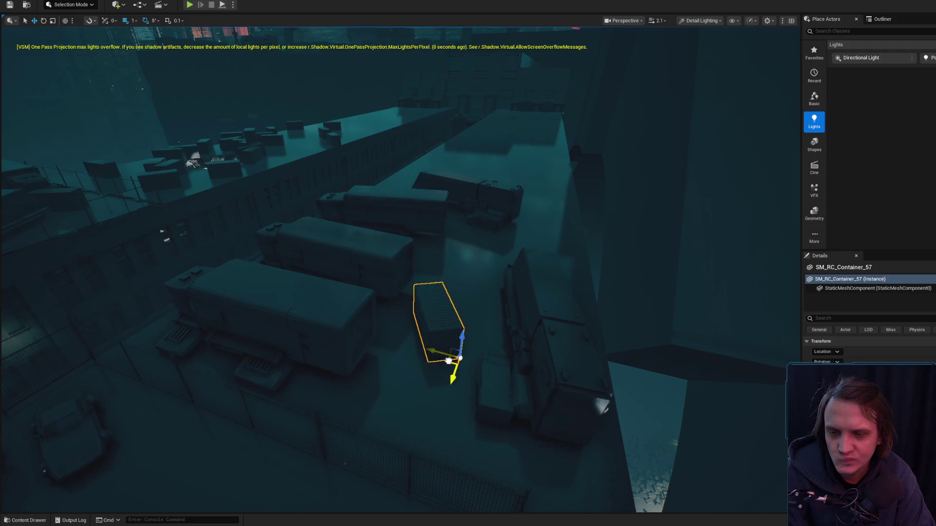
{"action": "key", "text": "Escape"}
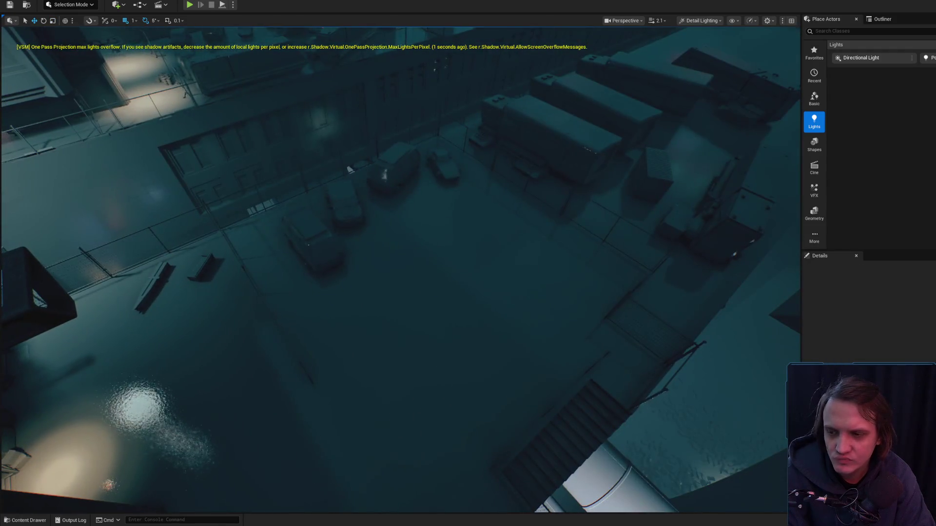
{"action": "key", "text": "ctrl+space"}
{"action": "mouse_move", "coordinate": [649, 412]}
{"action": "left_mouse_down"}
{"action": "mouse_move", "coordinate": [485, 243]}
{"action": "mouse_move", "coordinate": [485, 280]}
{"action": "left_mouse_up"}
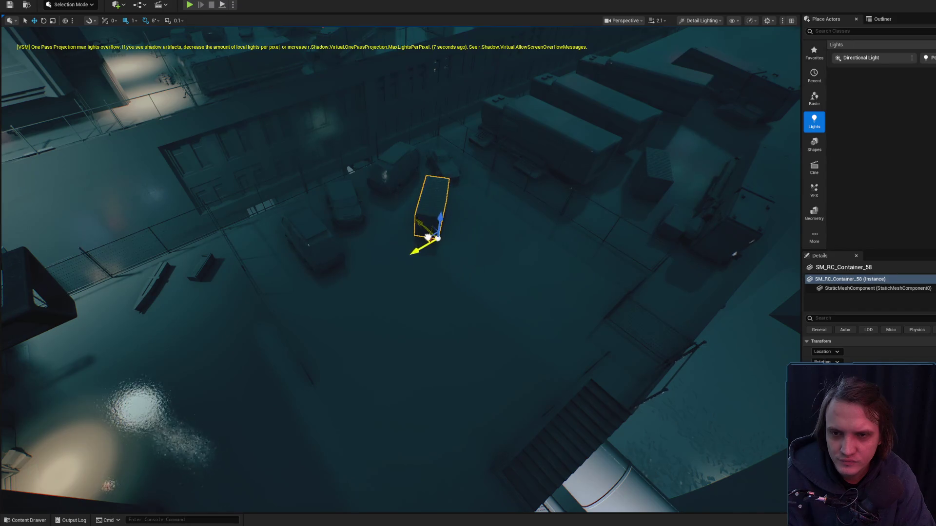
Step: Place another SM_RC_Container_01 in the yard, frame it and switch to rotation
{"action": "left_click", "coordinate": [27, 520]}
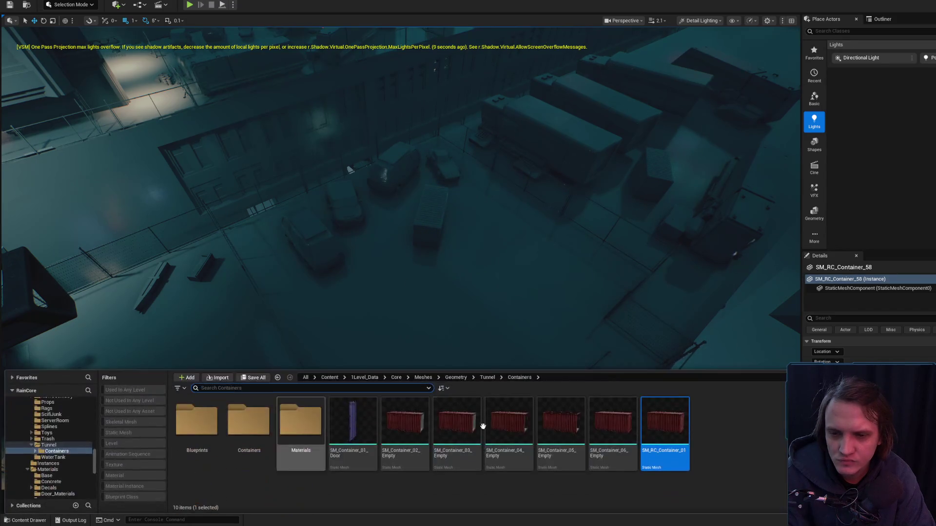
{"action": "left_click_drag", "start_coordinate": [644, 406], "coordinate": [346, 315]}
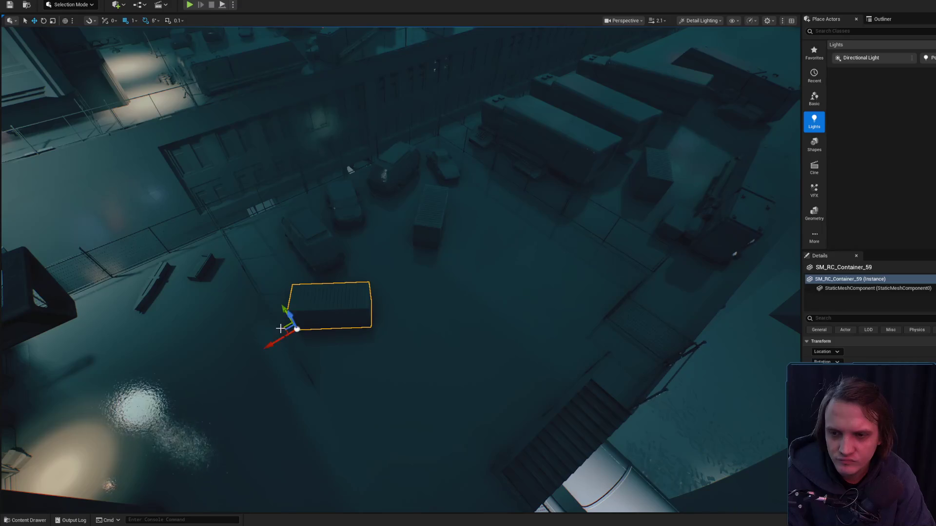
{"action": "key", "text": "f"}
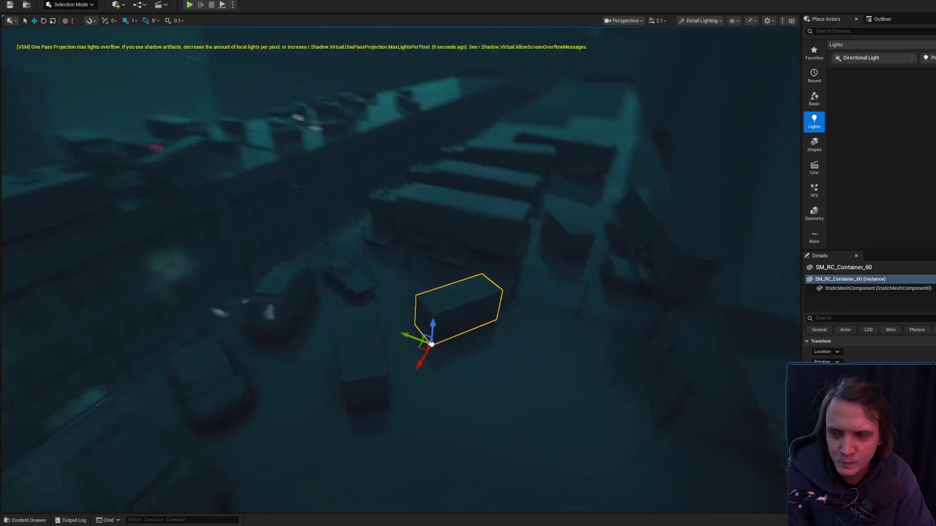
{"action": "key", "text": "e"}
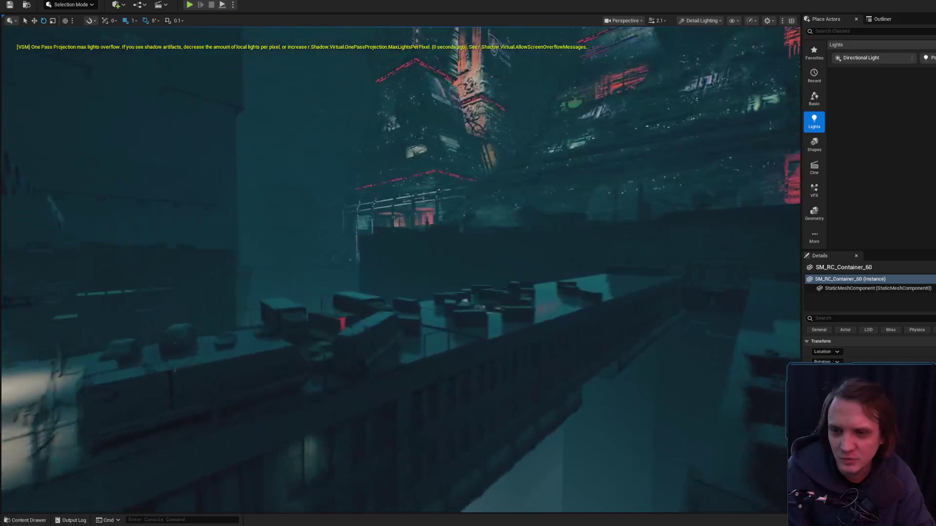
{"action": "scroll", "coordinate": [399, 264], "scroll_direction": "down", "scroll_amount": 2}
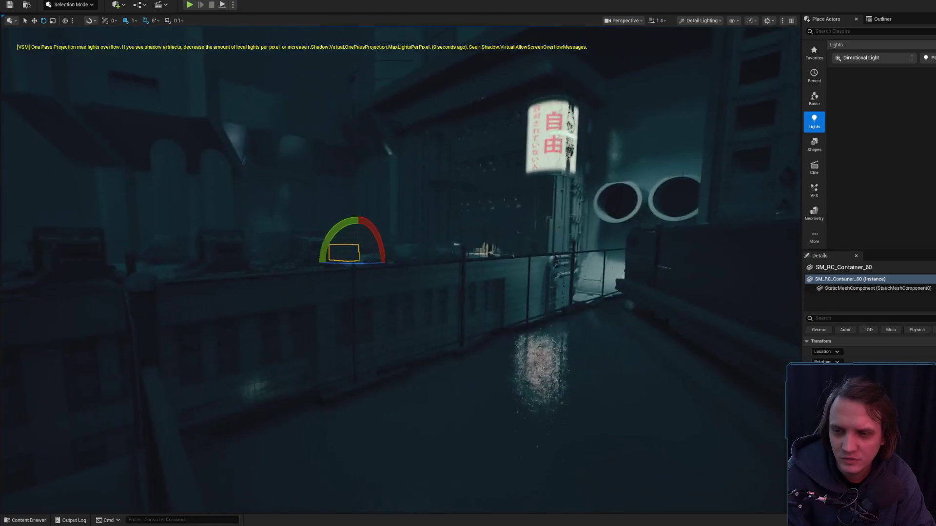
{"action": "scroll", "coordinate": [399, 263], "scroll_direction": "up", "scroll_amount": 2}
{"action": "scroll", "coordinate": [388, 329], "scroll_direction": "up", "scroll_amount": 2}
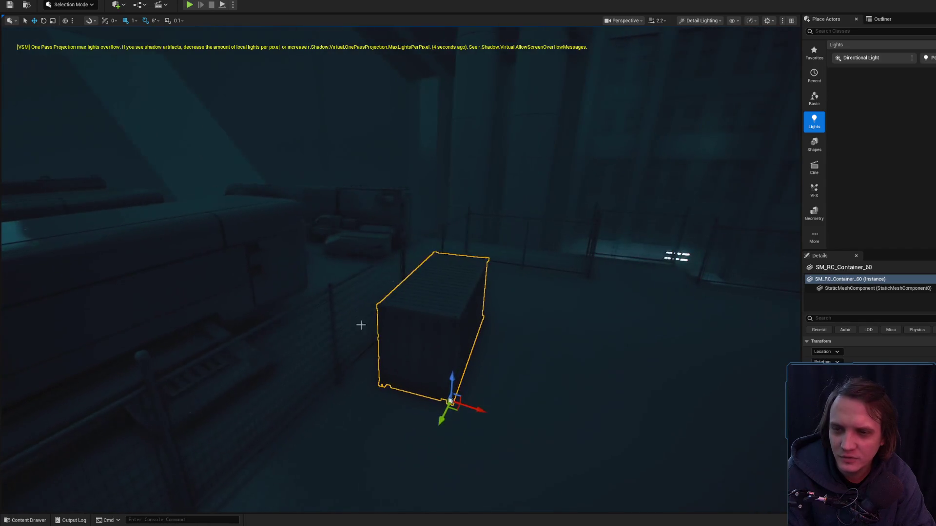
Step: Fly around the new container beside the fence, focus it, and enable the rotate gizmo
{"action": "left_click_drag", "start_coordinate": [267, 30], "coordinate": [273, 59]}
{"action": "left_click_drag", "start_coordinate": [339, 259], "coordinate": [321, 254]}
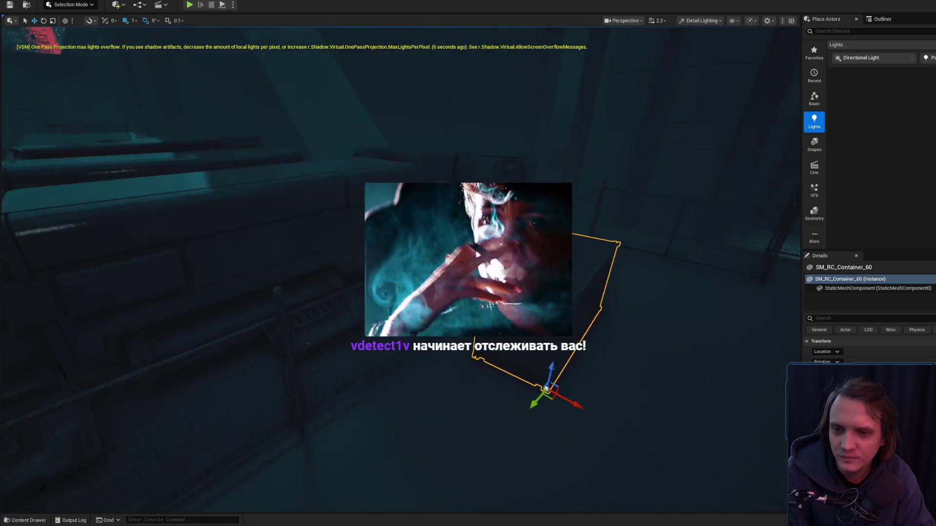
{"action": "left_click_drag", "start_coordinate": [400, 263], "coordinate": [400, 229]}
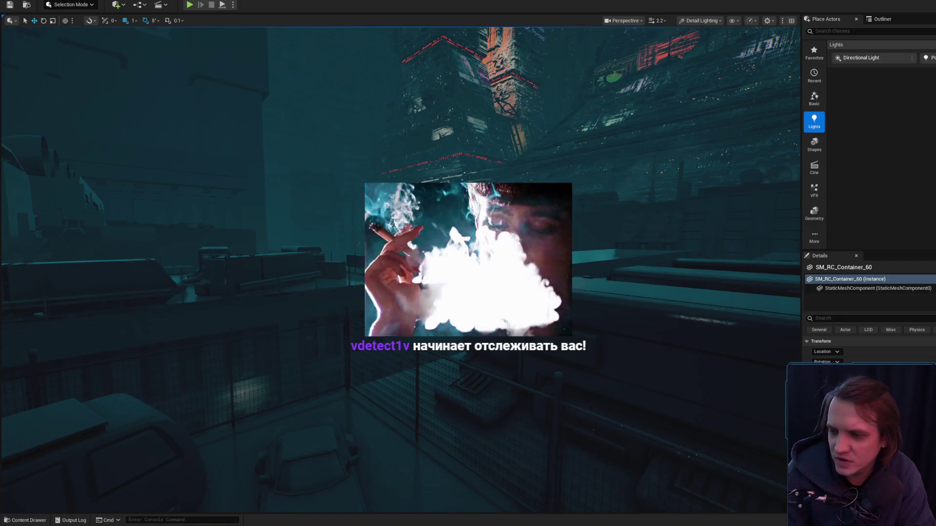
{"action": "left_click_drag", "start_coordinate": [485, 238], "coordinate": [485, 238]}
{"action": "left_click_drag", "start_coordinate": [456, 161], "coordinate": [347, 204]}
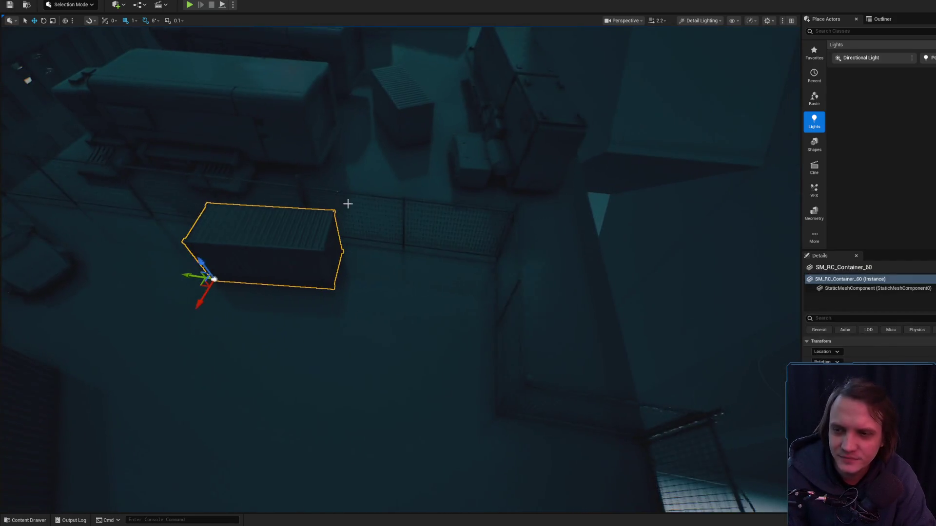
{"action": "left_click_drag", "start_coordinate": [199, 291], "coordinate": [199, 292]}
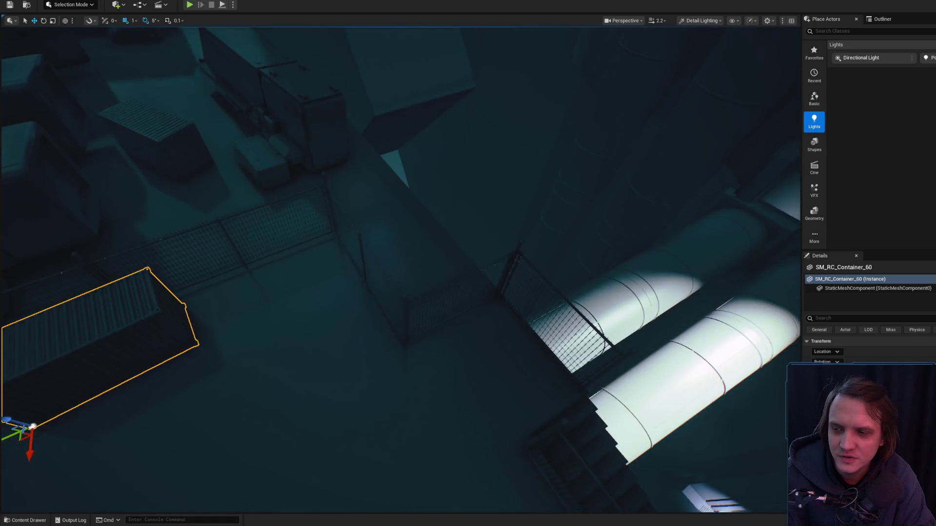
{"action": "key", "text": "f"}
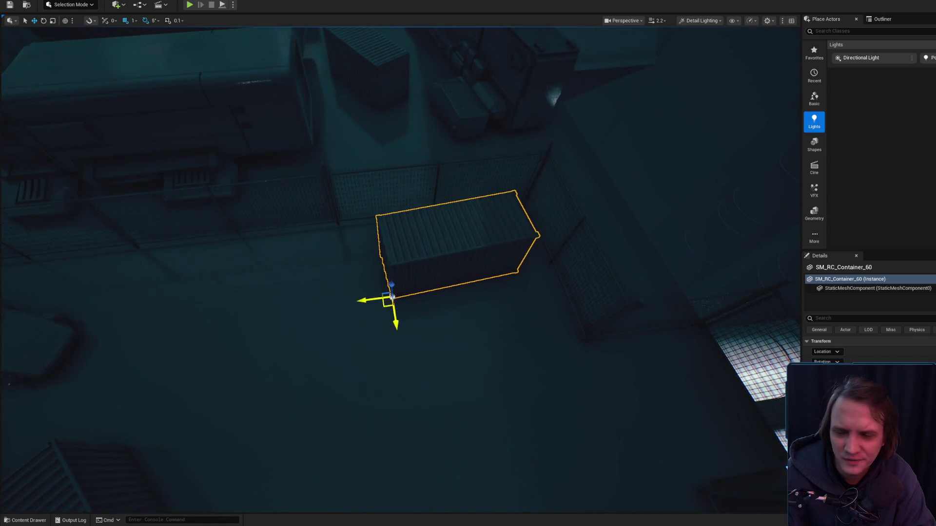
{"action": "left_click_drag", "start_coordinate": [199, 292], "coordinate": [199, 292]}
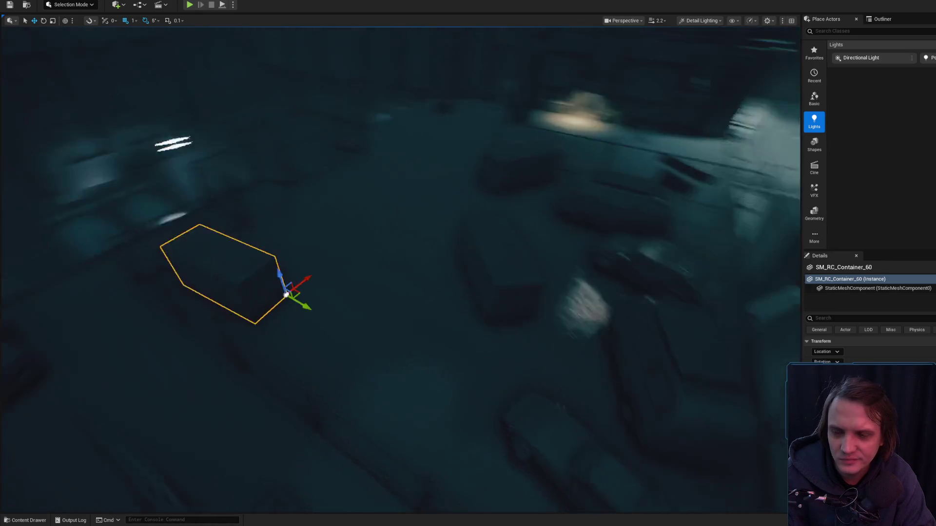
{"action": "mouse_move", "coordinate": [282, 308]}
{"action": "left_mouse_down"}
{"action": "mouse_move", "coordinate": [276, 290]}
{"action": "mouse_move", "coordinate": [390, 366]}
{"action": "left_mouse_up"}
{"action": "mouse_move", "coordinate": [331, 334]}
{"action": "left_mouse_down"}
{"action": "mouse_move", "coordinate": [290, 377]}
{"action": "mouse_move", "coordinate": [285, 368]}
{"action": "mouse_move", "coordinate": [332, 342]}
{"action": "mouse_move", "coordinate": [410, 318]}
{"action": "mouse_move", "coordinate": [320, 295]}
{"action": "mouse_move", "coordinate": [344, 272]}
{"action": "mouse_move", "coordinate": [302, 379]}
{"action": "mouse_move", "coordinate": [341, 339]}
{"action": "mouse_move", "coordinate": [520, 289]}
{"action": "mouse_move", "coordinate": [495, 290]}
{"action": "left_mouse_up"}
{"action": "key", "text": "e"}
Step: Alt-drag the ledge container to duplicate it left, then move the group off the truck
{"action": "left_click", "coordinate": [297, 273]}
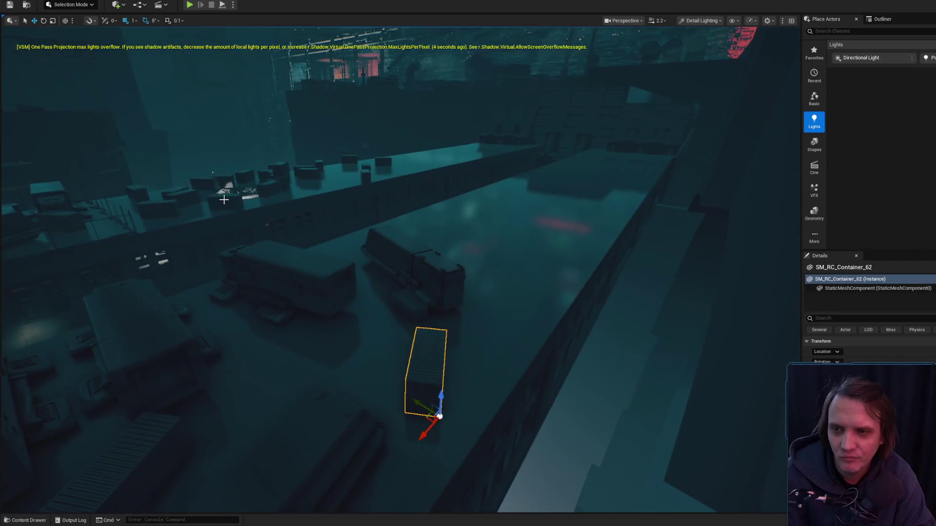
{"action": "left_click_drag", "start_coordinate": [238, 198], "coordinate": [185, 189]}
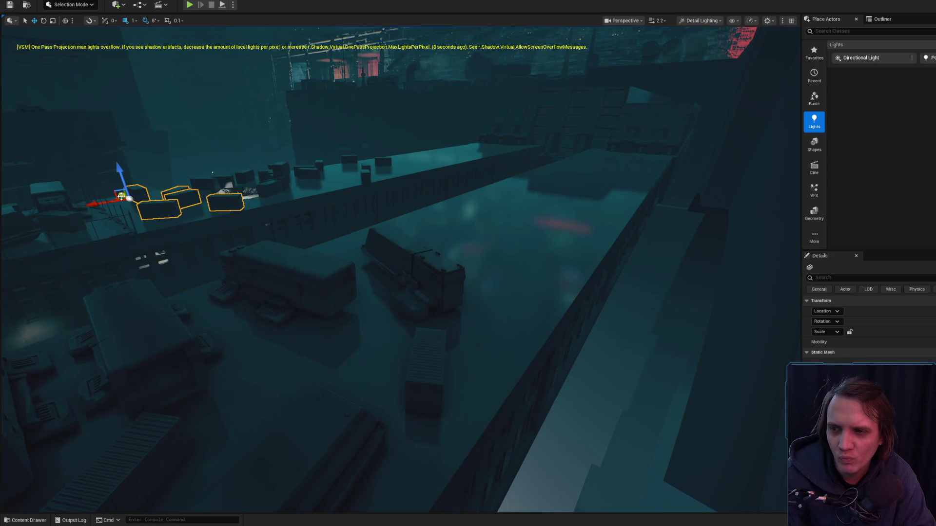
{"action": "key", "text": "f"}
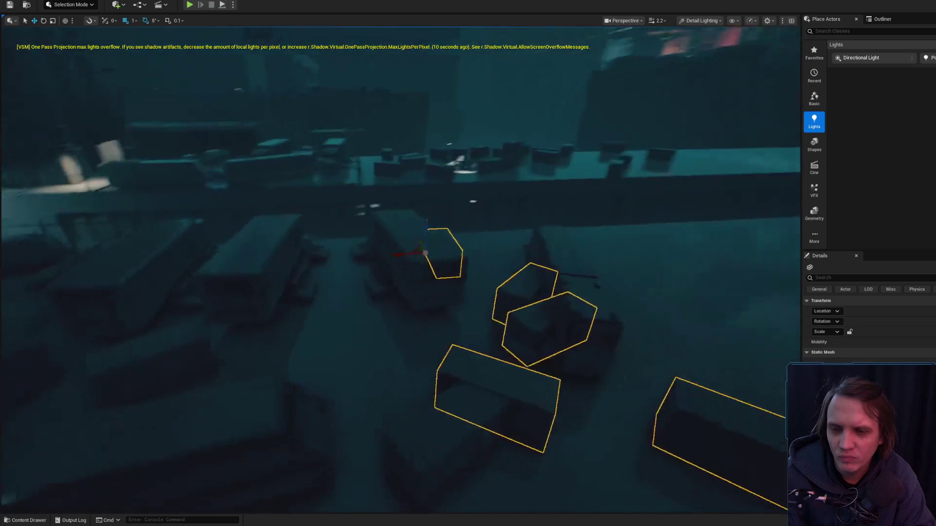
{"action": "left_click_drag", "start_coordinate": [356, 242], "coordinate": [491, 238]}
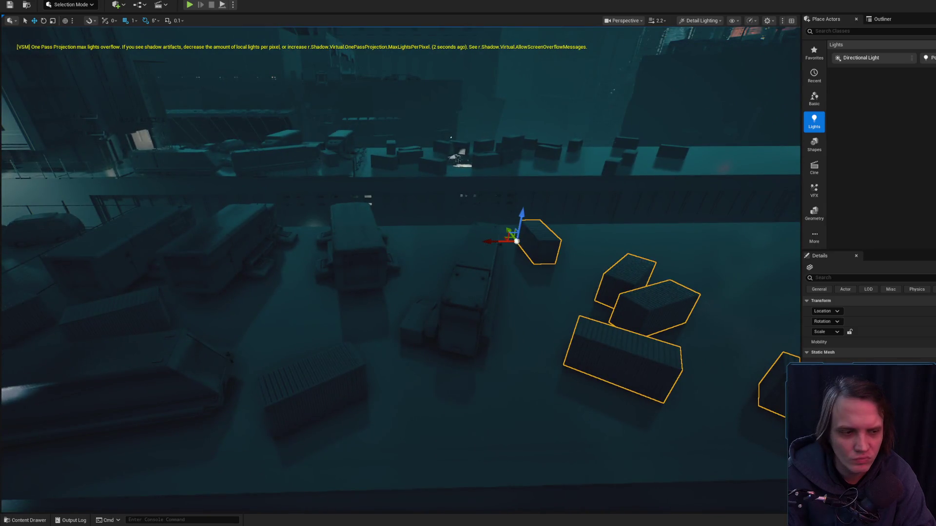
{"action": "scroll", "coordinate": [400, 263], "scroll_direction": "up", "scroll_amount": 3}
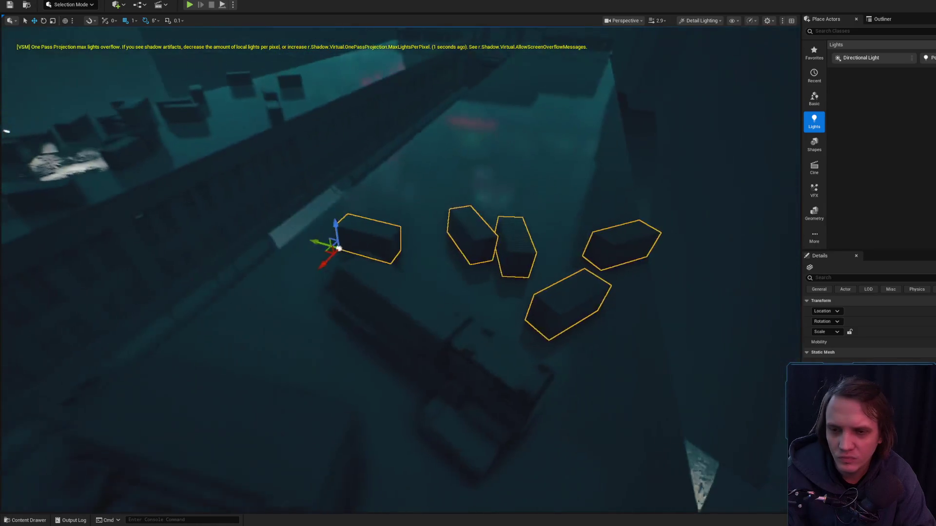
{"action": "scroll", "coordinate": [339, 249], "scroll_direction": "down", "scroll_amount": 3}
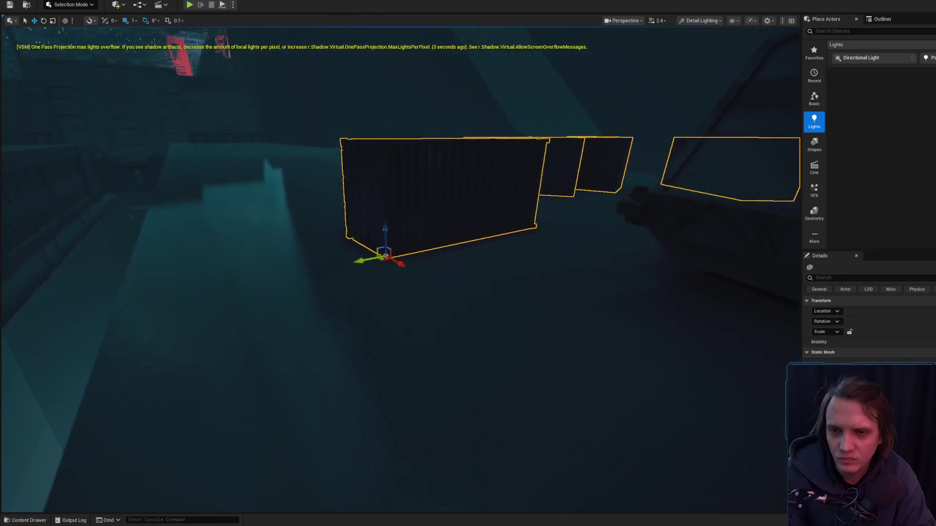
{"action": "scroll", "coordinate": [386, 255], "scroll_direction": "down", "scroll_amount": 5}
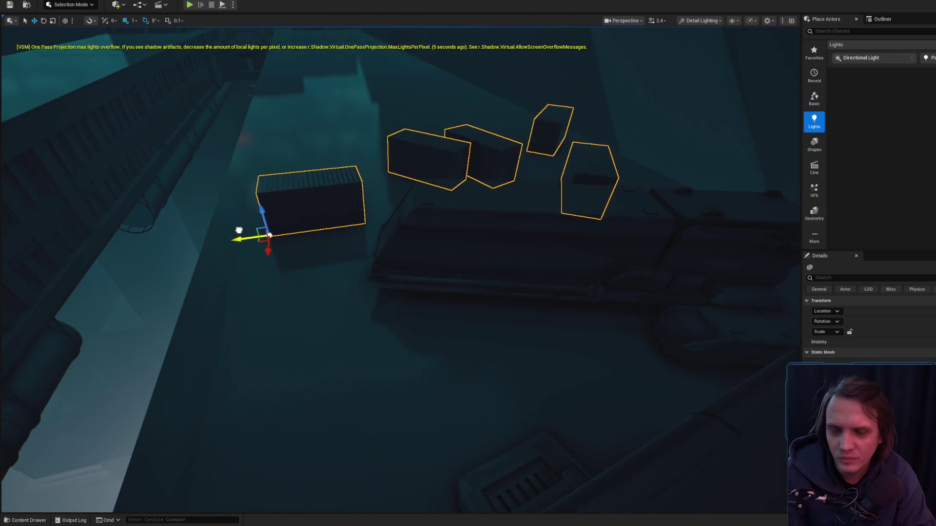
{"action": "scroll", "coordinate": [257, 242], "scroll_direction": "up", "scroll_amount": 3}
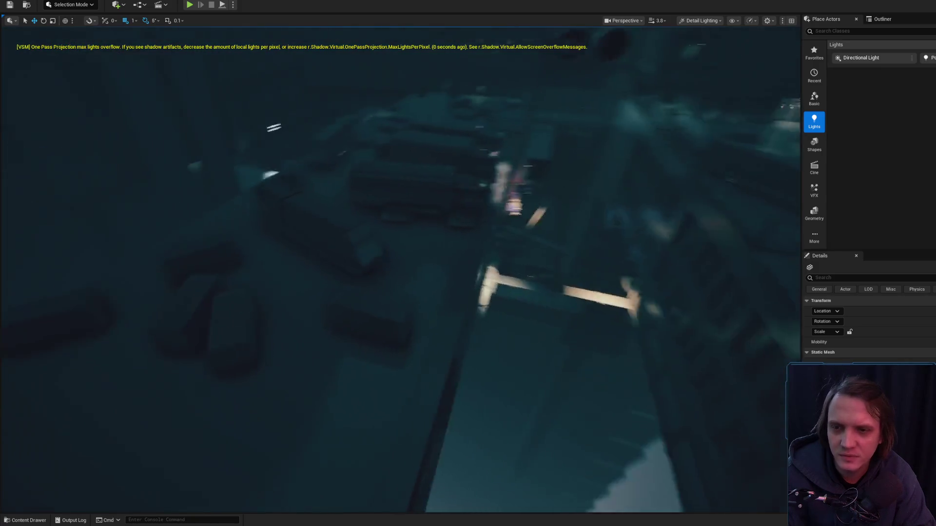
{"action": "scroll", "coordinate": [400, 268], "scroll_direction": "up", "scroll_amount": 2}
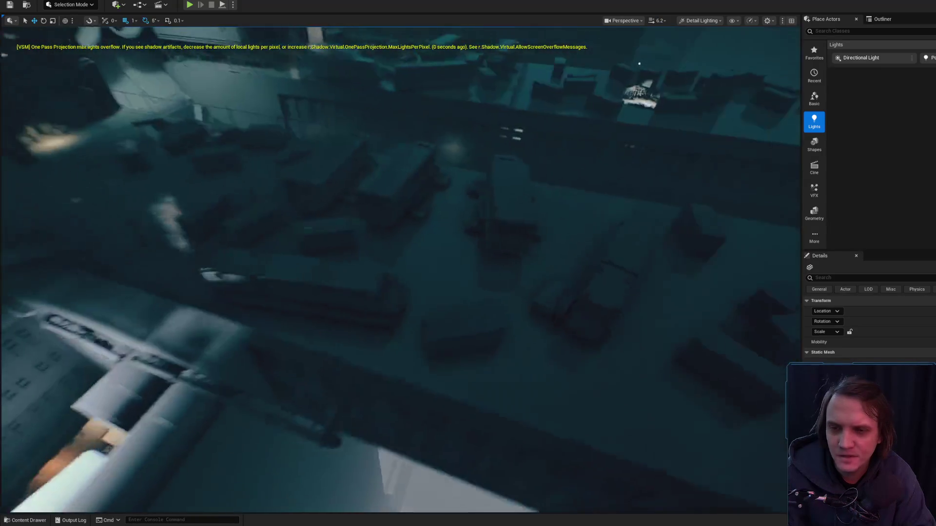
{"action": "mouse_move", "coordinate": [400, 268]}
{"action": "left_mouse_down"}
{"action": "mouse_move", "coordinate": [255, 234]}
{"action": "mouse_move", "coordinate": [514, 188]}
{"action": "mouse_move", "coordinate": [497, 188]}
{"action": "mouse_move", "coordinate": [379, 298]}
{"action": "mouse_move", "coordinate": [501, 272]}
{"action": "mouse_move", "coordinate": [402, 302]}
{"action": "left_mouse_up"}
Step: Move a yard container across the floor, drop a copy, and turn it about 50 degrees
{"action": "left_click", "coordinate": [502, 271]}
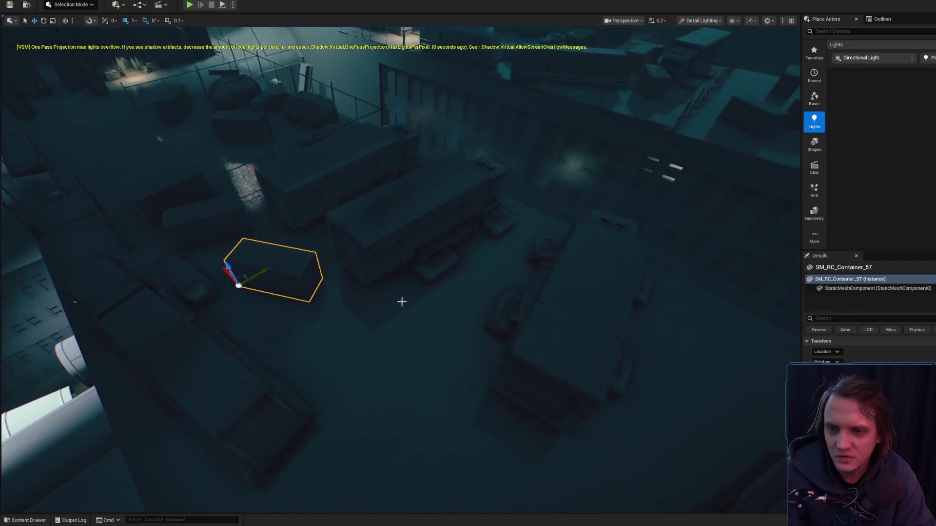
{"action": "left_click_drag", "start_coordinate": [244, 284], "coordinate": [359, 385]}
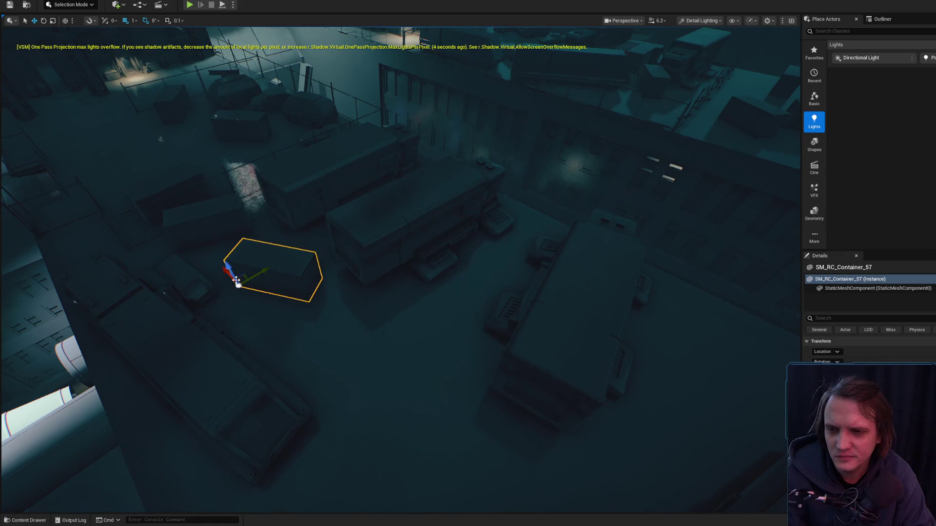
{"action": "mouse_move", "coordinate": [227, 278]}
{"action": "left_mouse_down"}
{"action": "mouse_move", "coordinate": [356, 392]}
{"action": "mouse_move", "coordinate": [336, 370]}
{"action": "left_mouse_up"}
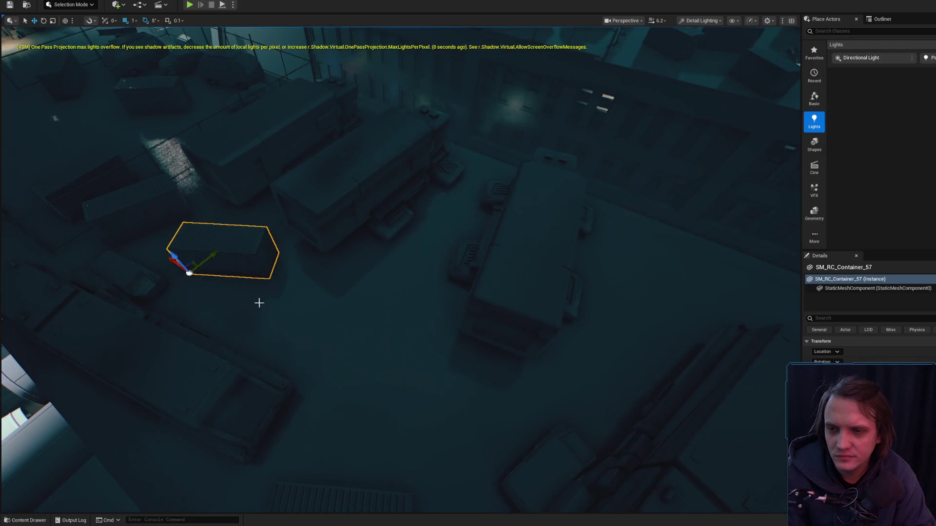
{"action": "left_click_drag", "start_coordinate": [171, 259], "coordinate": [289, 334]}
{"action": "left_click_drag", "start_coordinate": [318, 395], "coordinate": [351, 390]}
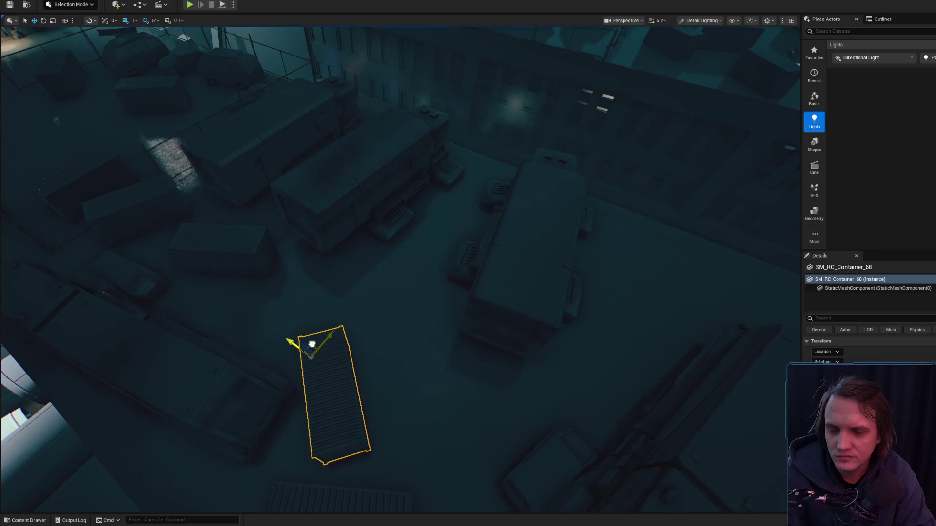
{"action": "mouse_move", "coordinate": [312, 344]}
{"action": "left_mouse_down"}
{"action": "mouse_move", "coordinate": [332, 278]}
{"action": "mouse_move", "coordinate": [342, 266]}
{"action": "mouse_move", "coordinate": [361, 283]}
{"action": "mouse_move", "coordinate": [307, 302]}
{"action": "mouse_move", "coordinate": [288, 266]}
{"action": "mouse_move", "coordinate": [487, 316]}
{"action": "left_mouse_up"}
Step: Copy a container into the lamp-lit patch, turn it 75 degrees and slide it left
{"action": "left_click", "coordinate": [524, 242]}
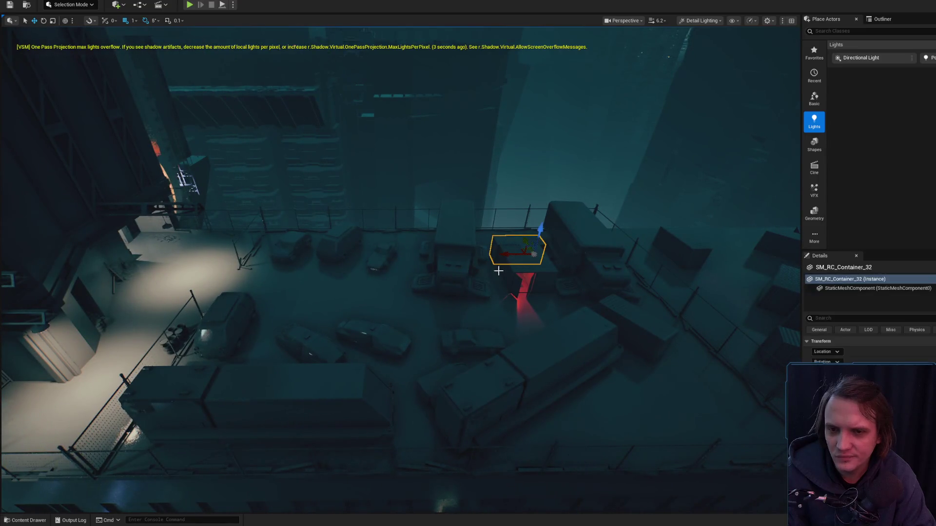
{"action": "left_click_drag", "start_coordinate": [441, 276], "coordinate": [239, 290]}
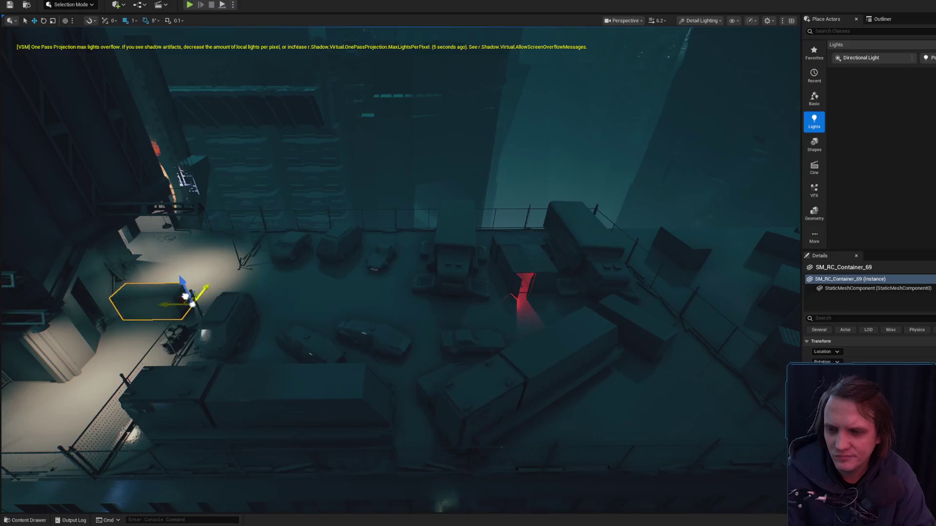
{"action": "key", "text": "f"}
{"action": "key", "text": "e"}
{"action": "left_click_drag", "start_coordinate": [482, 270], "coordinate": [432, 242]}
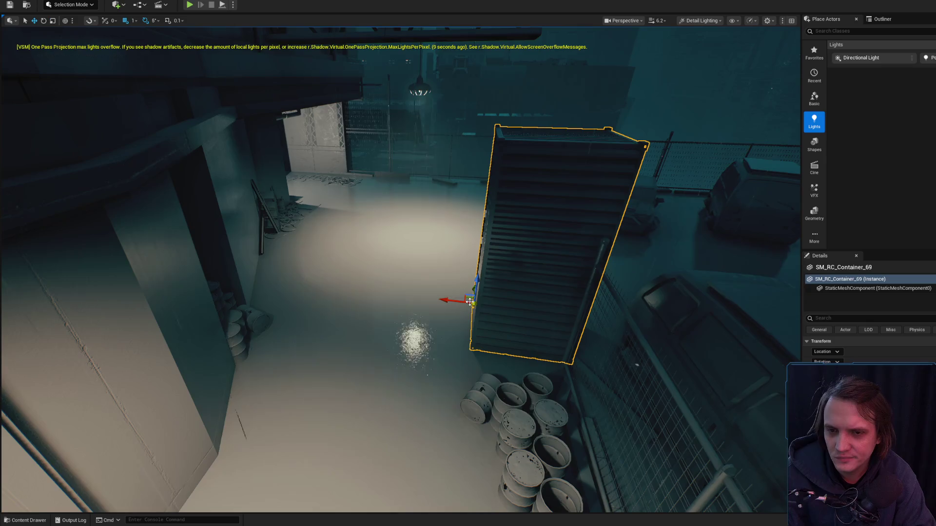
{"action": "mouse_move", "coordinate": [472, 302]}
{"action": "left_mouse_down"}
{"action": "mouse_move", "coordinate": [341, 282]}
{"action": "mouse_move", "coordinate": [372, 293]}
{"action": "left_mouse_up"}
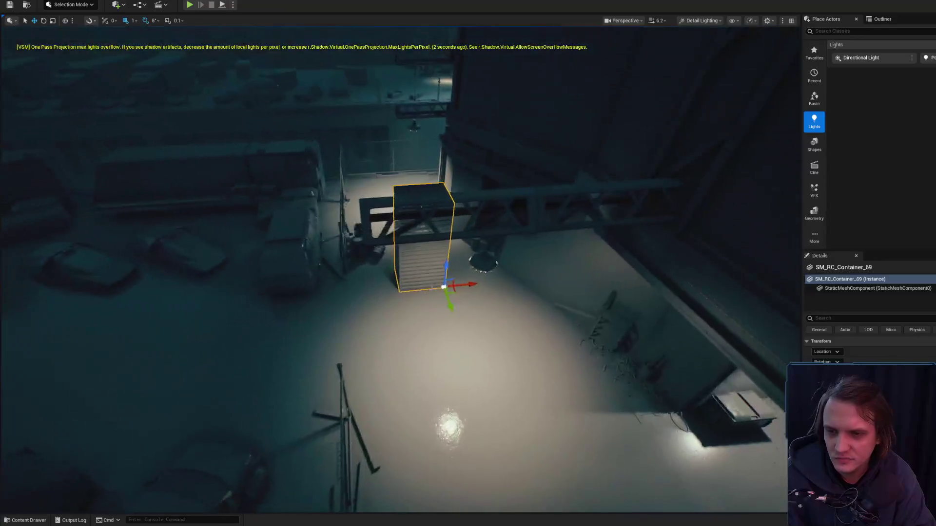
{"action": "left_click_drag", "start_coordinate": [446, 286], "coordinate": [394, 298]}
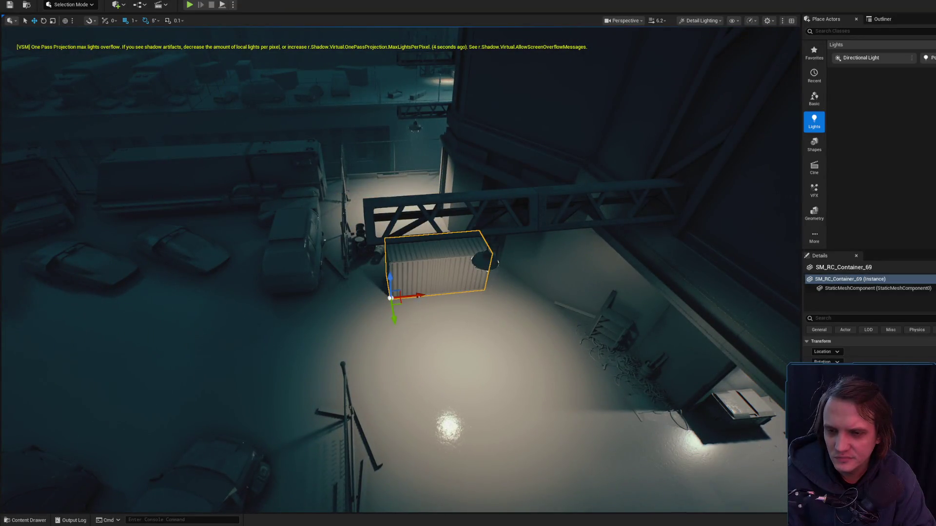
{"action": "key", "text": "w"}
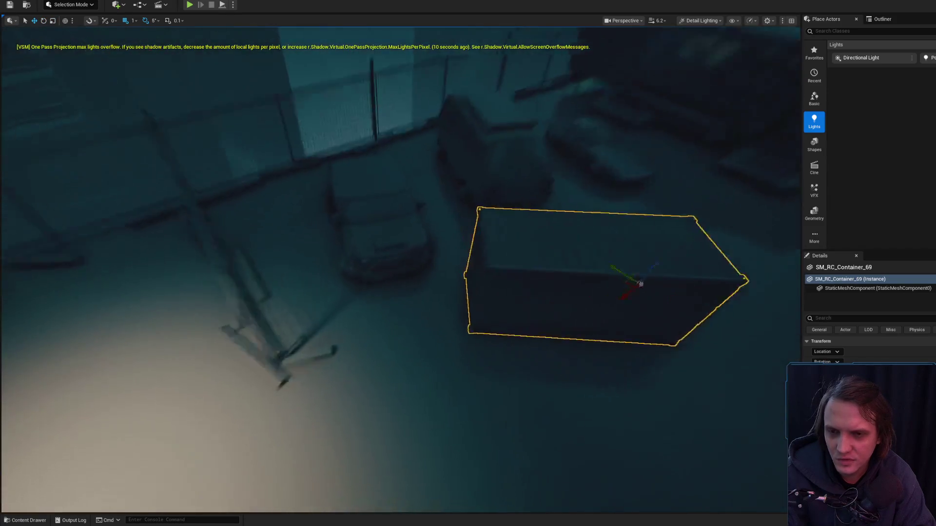
{"action": "left_click", "coordinate": [367, 234]}
Step: Frame the broken car and select the container next to it
{"action": "key", "text": "f"}
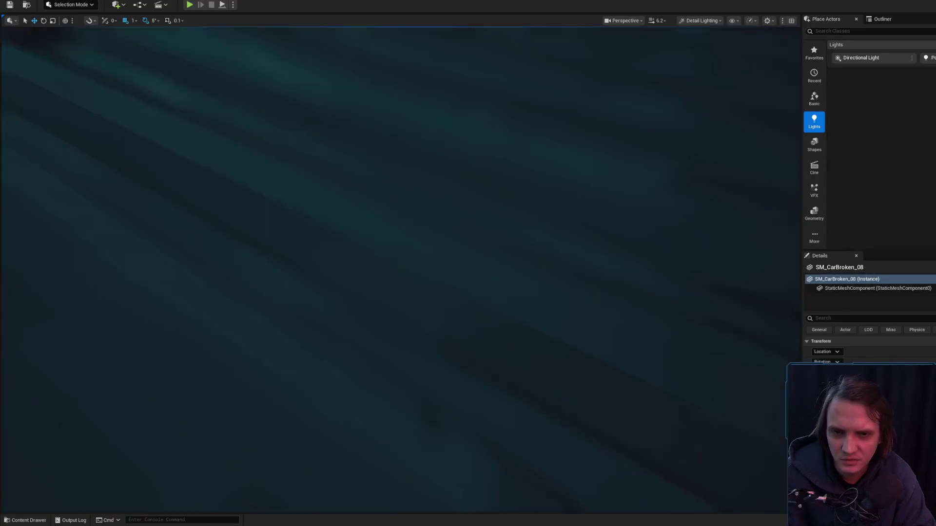
{"action": "scroll", "coordinate": [401, 268], "scroll_direction": "down", "scroll_amount": 3}
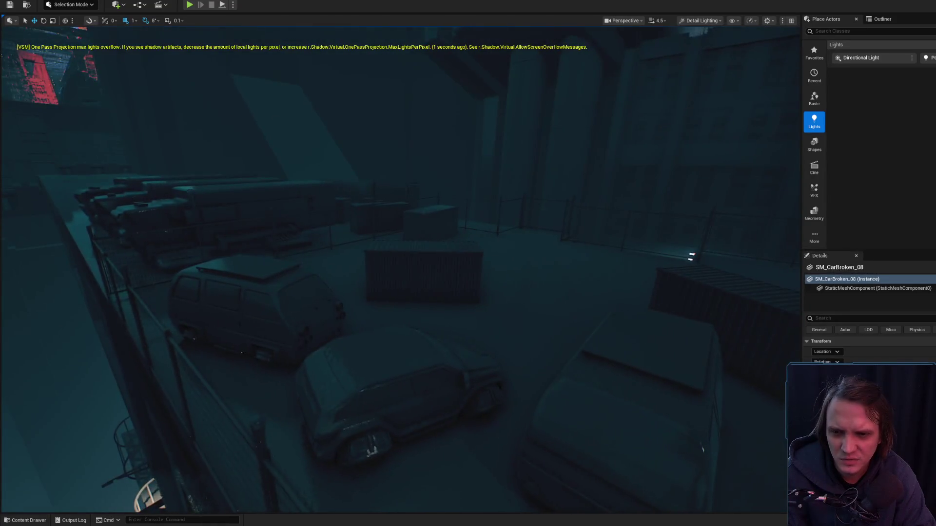
{"action": "left_click_drag", "start_coordinate": [396, 261], "coordinate": [397, 262]}
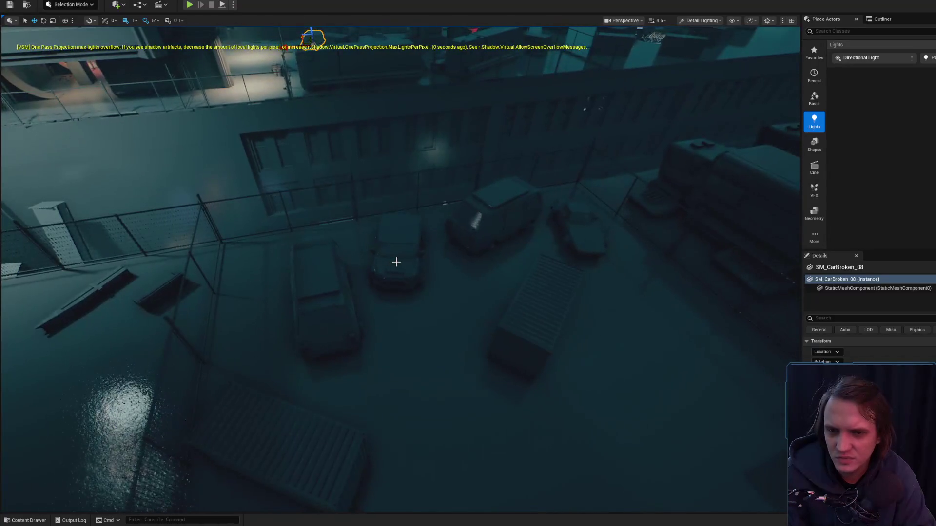
{"action": "key", "text": "f"}
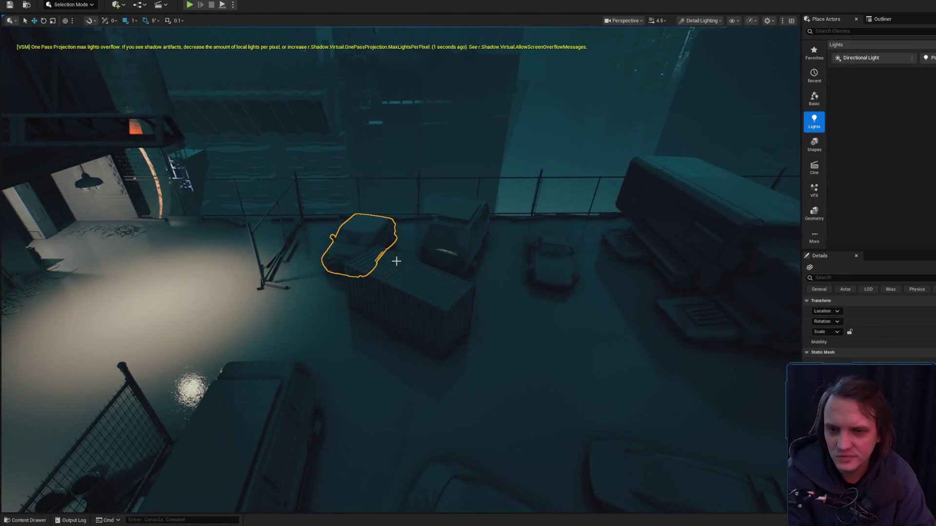
{"action": "left_click", "coordinate": [417, 307]}
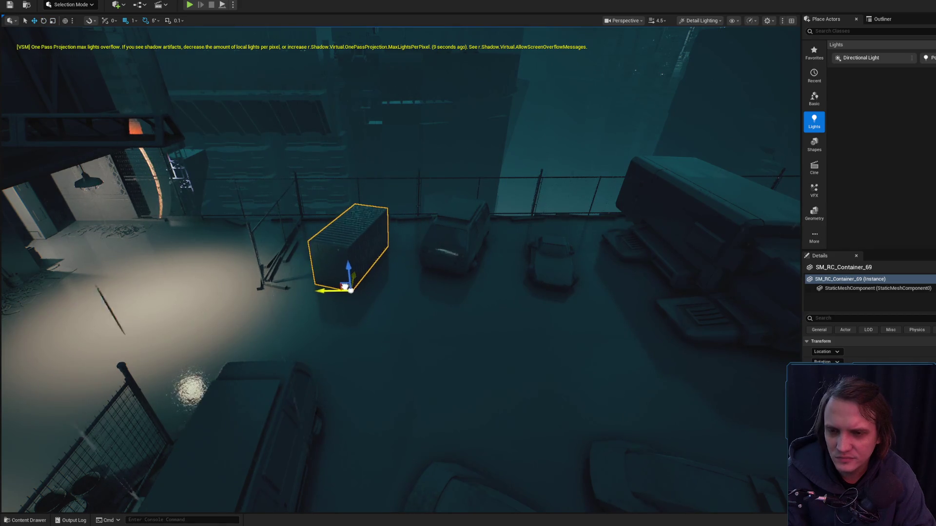
{"action": "mouse_move", "coordinate": [296, 262]}
{"action": "left_mouse_down"}
{"action": "mouse_move", "coordinate": [359, 307]}
{"action": "mouse_move", "coordinate": [417, 303]}
{"action": "mouse_move", "coordinate": [343, 315]}
{"action": "mouse_move", "coordinate": [218, 274]}
{"action": "mouse_move", "coordinate": [185, 300]}
{"action": "left_mouse_up"}
Step: Shift another container right along the ground beside the parked van
{"action": "scroll", "coordinate": [296, 262], "scroll_direction": "up", "scroll_amount": 1}
{"action": "left_click", "coordinate": [335, 296]}
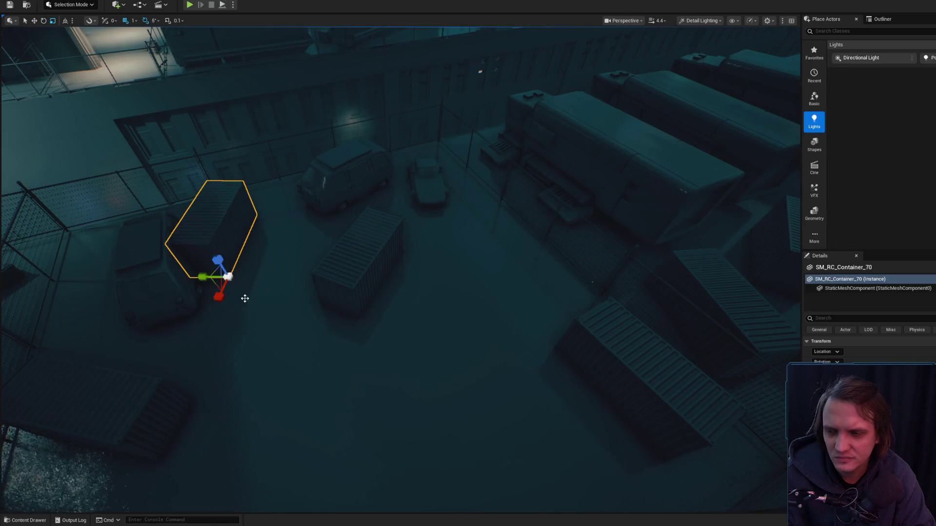
{"action": "mouse_move", "coordinate": [219, 274]}
{"action": "left_mouse_down"}
{"action": "mouse_move", "coordinate": [247, 273]}
{"action": "mouse_move", "coordinate": [219, 277]}
{"action": "mouse_move", "coordinate": [272, 293]}
{"action": "left_mouse_up"}
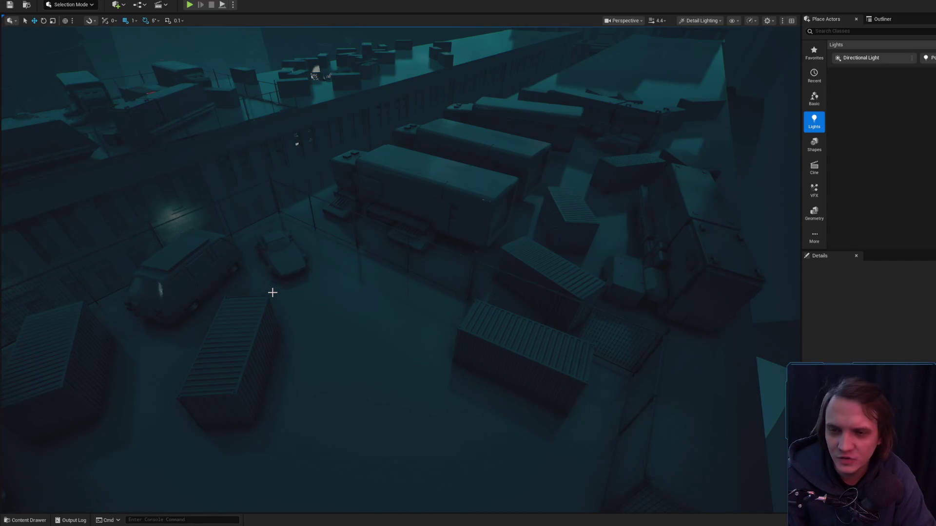
{"action": "left_click_drag", "start_coordinate": [325, 286], "coordinate": [416, 325]}
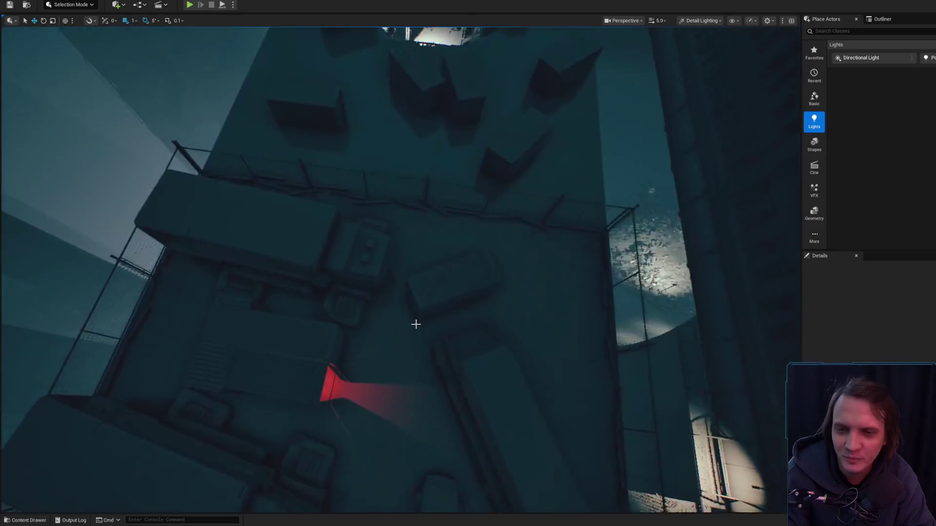
Step: Move a yard container up-left across the floor, then reselect it for rotation
{"action": "left_click", "coordinate": [434, 293]}
{"action": "mouse_move", "coordinate": [435, 293]}
{"action": "left_mouse_down"}
{"action": "mouse_move", "coordinate": [419, 315]}
{"action": "mouse_move", "coordinate": [443, 305]}
{"action": "left_mouse_up"}
{"action": "mouse_move", "coordinate": [372, 284]}
{"action": "left_mouse_down"}
{"action": "mouse_move", "coordinate": [357, 231]}
{"action": "mouse_move", "coordinate": [388, 227]}
{"action": "mouse_move", "coordinate": [365, 266]}
{"action": "mouse_move", "coordinate": [429, 225]}
{"action": "left_mouse_up"}
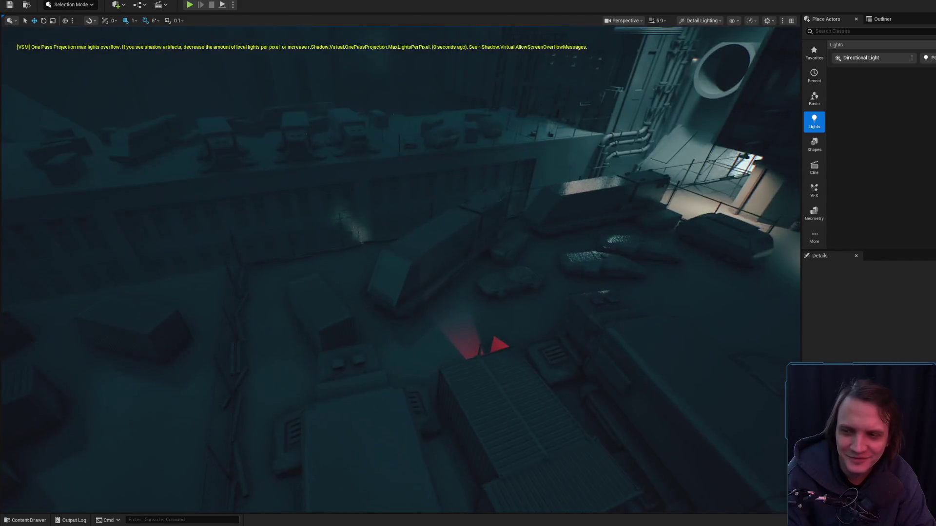
{"action": "left_click", "coordinate": [293, 336]}
{"action": "key", "text": "e"}
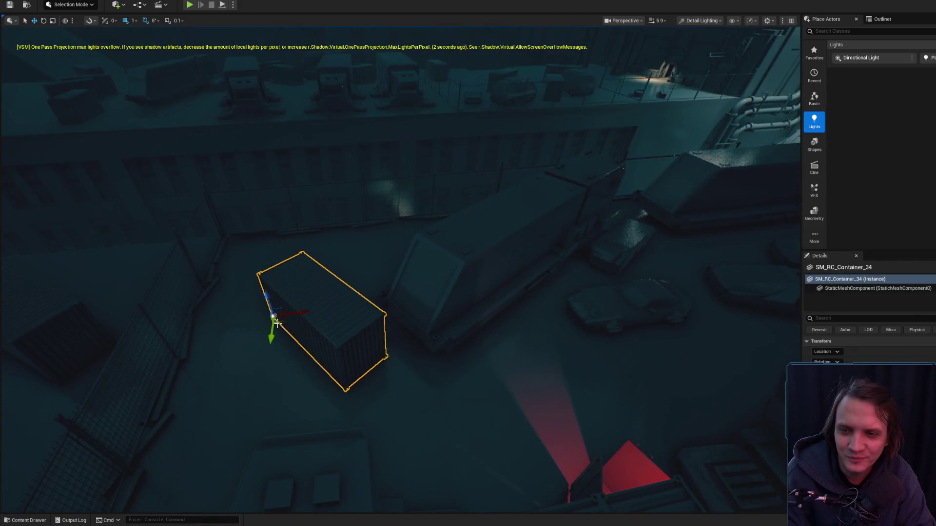
Step: Fly through the yard and select another container with the rotate gizmo active
{"action": "mouse_move", "coordinate": [261, 322]}
{"action": "left_mouse_down"}
{"action": "mouse_move", "coordinate": [453, 209]}
{"action": "mouse_move", "coordinate": [429, 229]}
{"action": "mouse_move", "coordinate": [414, 205]}
{"action": "mouse_move", "coordinate": [424, 207]}
{"action": "mouse_move", "coordinate": [424, 229]}
{"action": "mouse_move", "coordinate": [351, 338]}
{"action": "left_mouse_up"}
{"action": "scroll", "coordinate": [424, 215], "scroll_direction": "up", "scroll_amount": 4}
{"action": "left_click", "coordinate": [366, 222]}
{"action": "key", "text": "e"}
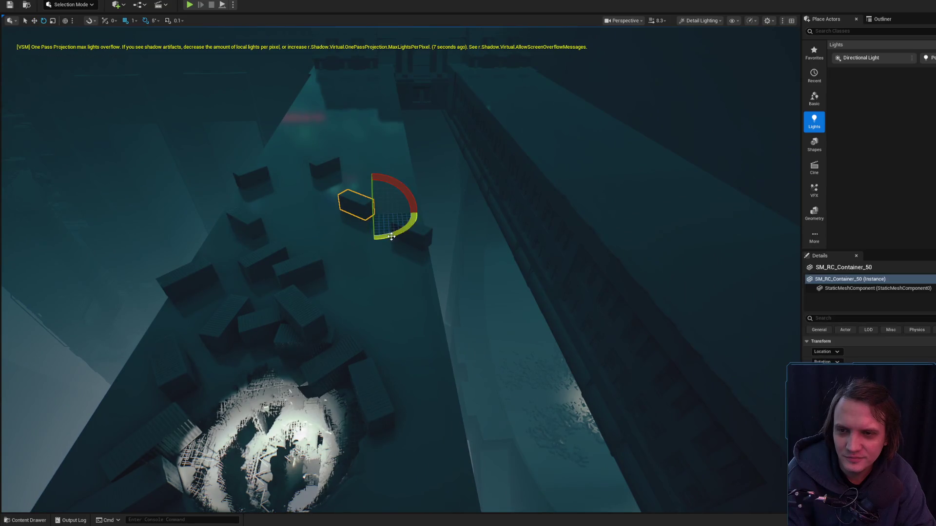
{"action": "mouse_move", "coordinate": [406, 245]}
{"action": "left_mouse_down"}
{"action": "mouse_move", "coordinate": [385, 273]}
{"action": "mouse_move", "coordinate": [386, 298]}
{"action": "left_mouse_up"}
{"action": "scroll", "coordinate": [405, 248], "scroll_direction": "up", "scroll_amount": 2}
{"action": "scroll", "coordinate": [397, 258], "scroll_direction": "down", "scroll_amount": 2}
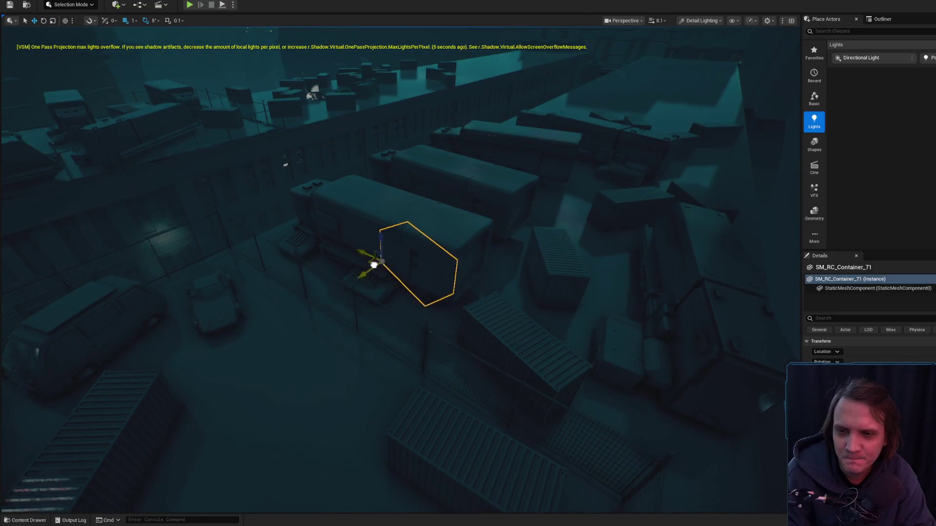
Step: Rotate the container on the trailer about 20 degrees around Z
{"action": "left_click_drag", "start_coordinate": [382, 173], "coordinate": [428, 258]}
{"action": "key", "text": "e"}
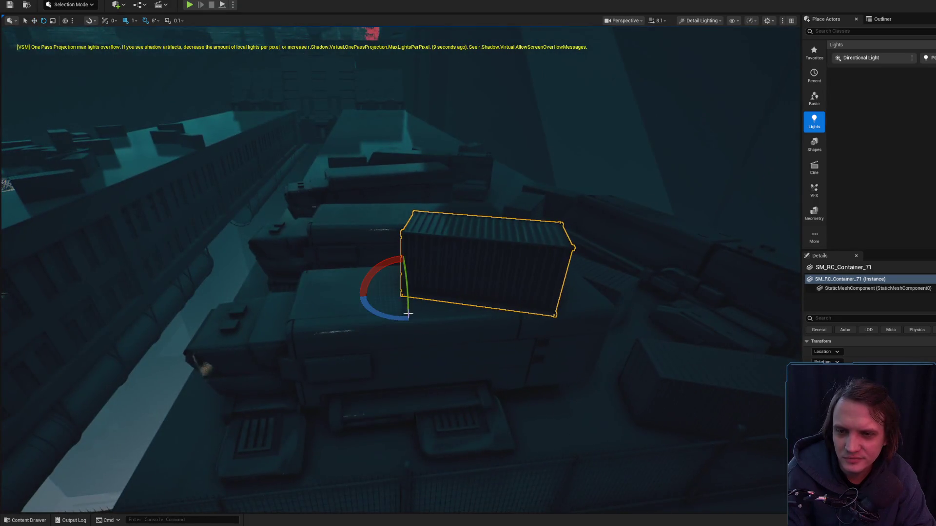
{"action": "left_click_drag", "start_coordinate": [419, 312], "coordinate": [397, 319]}
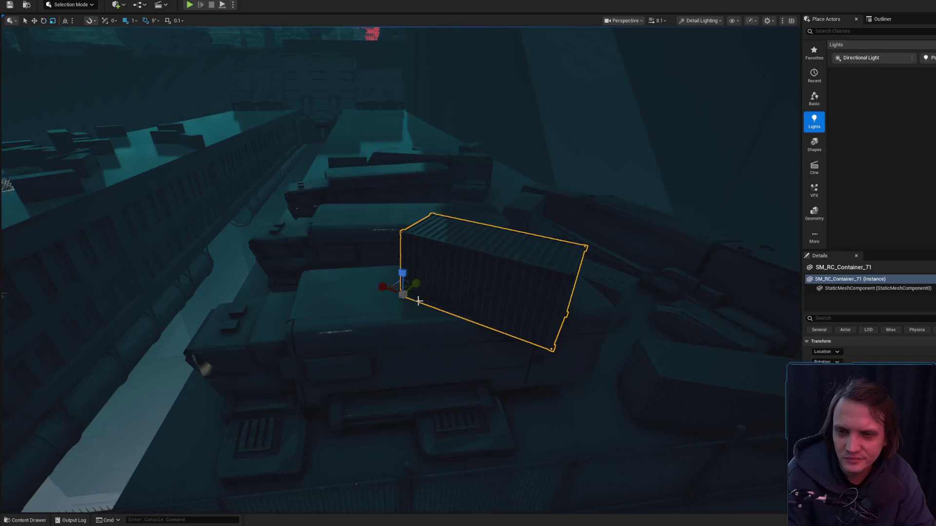
{"action": "scroll", "coordinate": [403, 272], "scroll_direction": "down", "scroll_amount": 3}
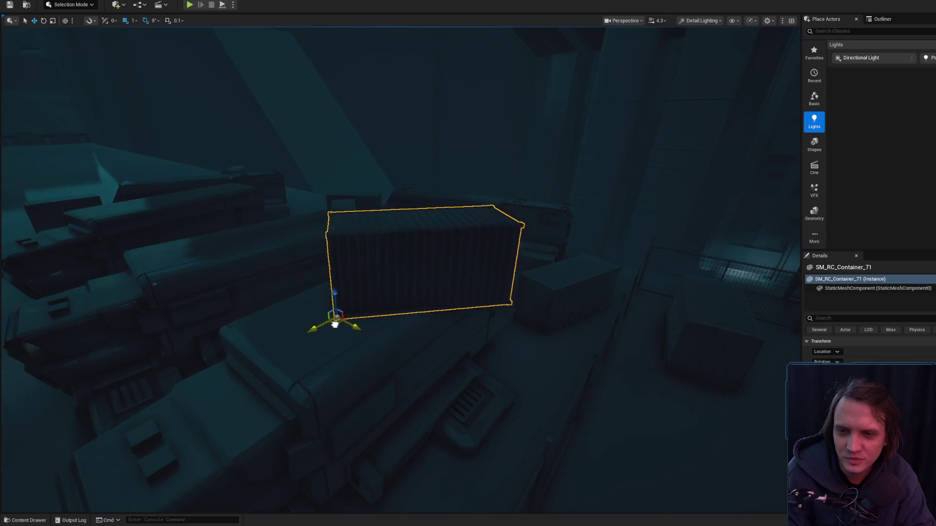
{"action": "scroll", "coordinate": [314, 308], "scroll_direction": "down", "scroll_amount": 3}
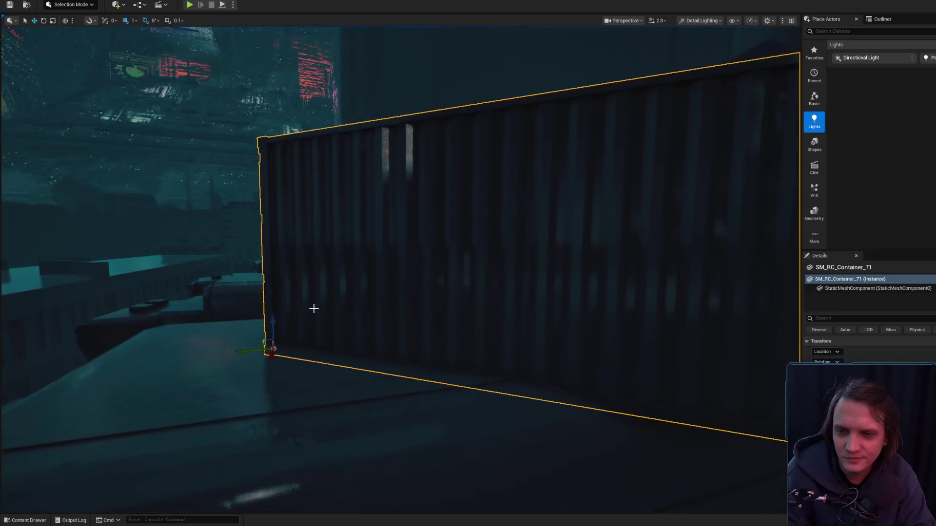
{"action": "scroll", "coordinate": [272, 320], "scroll_direction": "down", "scroll_amount": 2}
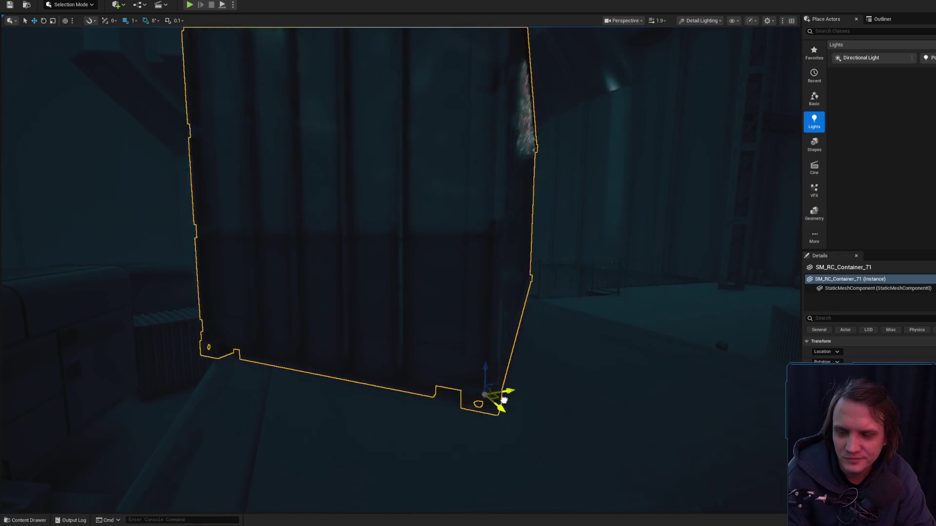
Step: Reframe the view, reselect the trailer-roof container and rotate it -95 degrees
{"action": "key", "text": "f"}
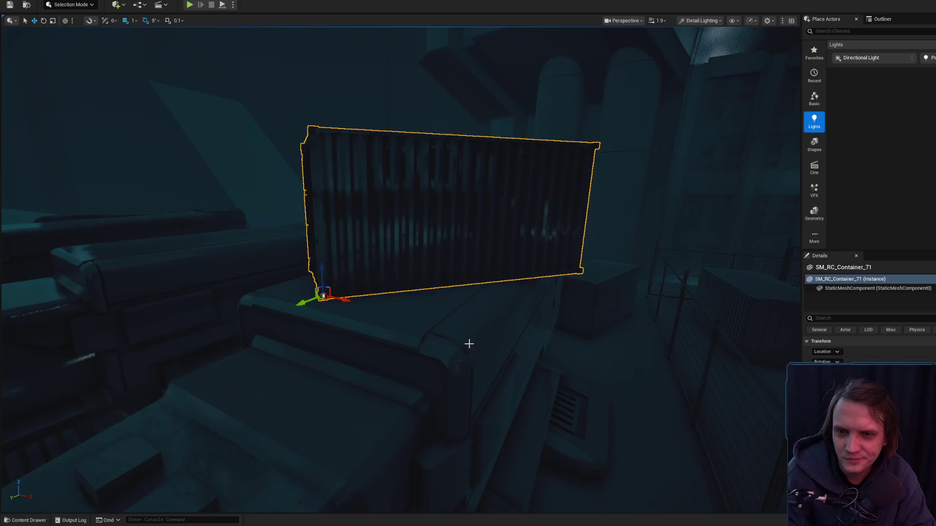
{"action": "mouse_move", "coordinate": [468, 340]}
{"action": "left_mouse_down"}
{"action": "mouse_move", "coordinate": [468, 273]}
{"action": "mouse_move", "coordinate": [466, 330]}
{"action": "mouse_move", "coordinate": [282, 197]}
{"action": "left_mouse_up"}
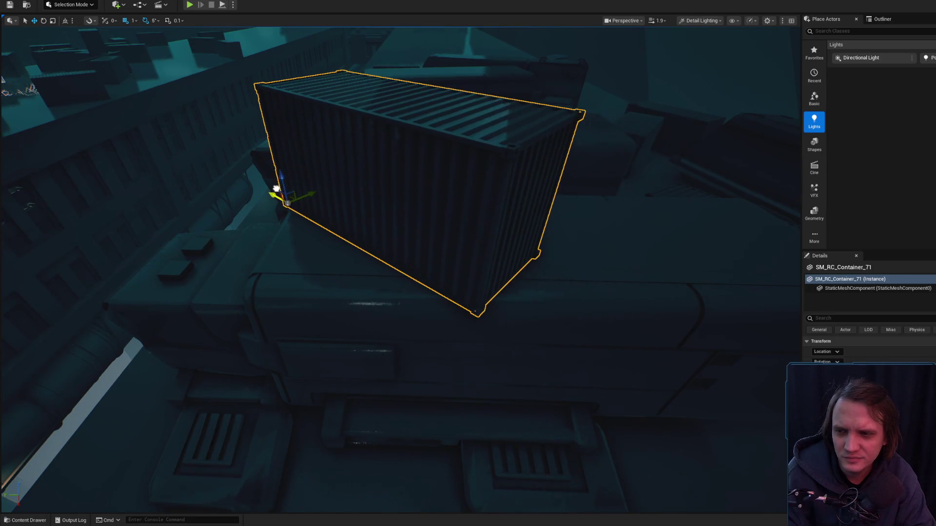
{"action": "left_click_drag", "start_coordinate": [468, 263], "coordinate": [461, 195]}
{"action": "left_click_drag", "start_coordinate": [395, 285], "coordinate": [366, 314]}
{"action": "mouse_move", "coordinate": [186, 269]}
{"action": "left_mouse_down"}
{"action": "mouse_move", "coordinate": [401, 286]}
{"action": "mouse_move", "coordinate": [409, 268]}
{"action": "mouse_move", "coordinate": [415, 282]}
{"action": "mouse_move", "coordinate": [422, 269]}
{"action": "mouse_move", "coordinate": [412, 244]}
{"action": "left_mouse_up"}
{"action": "left_click", "coordinate": [371, 208]}
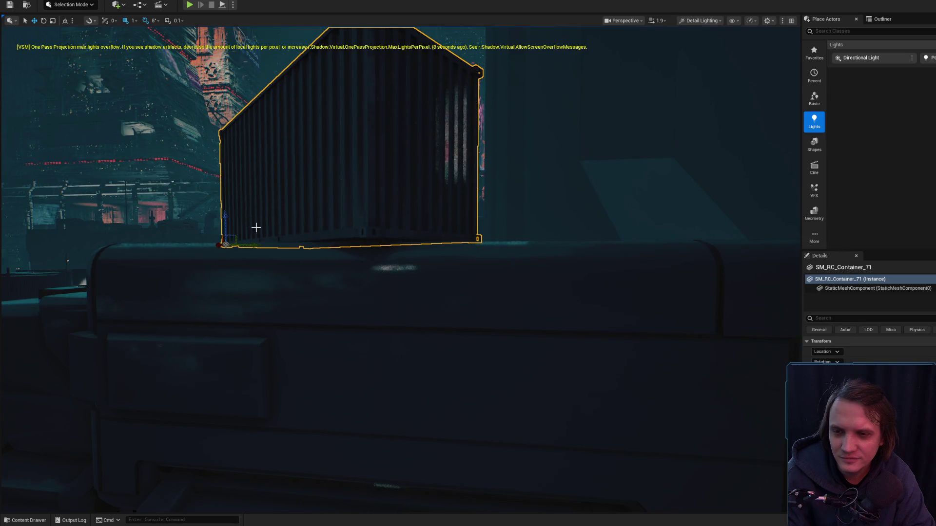
{"action": "mouse_move", "coordinate": [193, 270]}
{"action": "left_mouse_down"}
{"action": "mouse_move", "coordinate": [171, 247]}
{"action": "mouse_move", "coordinate": [307, 247]}
{"action": "mouse_move", "coordinate": [329, 261]}
{"action": "mouse_move", "coordinate": [305, 274]}
{"action": "mouse_move", "coordinate": [376, 273]}
{"action": "mouse_move", "coordinate": [356, 264]}
{"action": "mouse_move", "coordinate": [386, 293]}
{"action": "mouse_move", "coordinate": [370, 307]}
{"action": "mouse_move", "coordinate": [361, 287]}
{"action": "mouse_move", "coordinate": [361, 304]}
{"action": "mouse_move", "coordinate": [359, 281]}
{"action": "mouse_move", "coordinate": [346, 283]}
{"action": "mouse_move", "coordinate": [376, 283]}
{"action": "mouse_move", "coordinate": [339, 286]}
{"action": "left_mouse_up"}
{"action": "scroll", "coordinate": [371, 270], "scroll_direction": "down", "scroll_amount": 2}
{"action": "scroll", "coordinate": [370, 307], "scroll_direction": "up", "scroll_amount": 2}
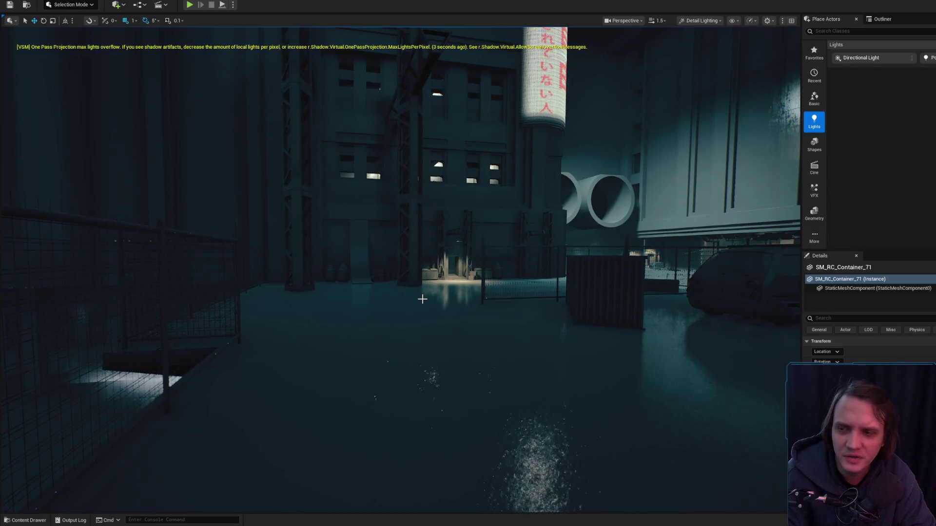
Step: Move the chainlink fence right and down, then rotate it by -185 degrees
{"action": "left_click_drag", "start_coordinate": [406, 291], "coordinate": [397, 304]}
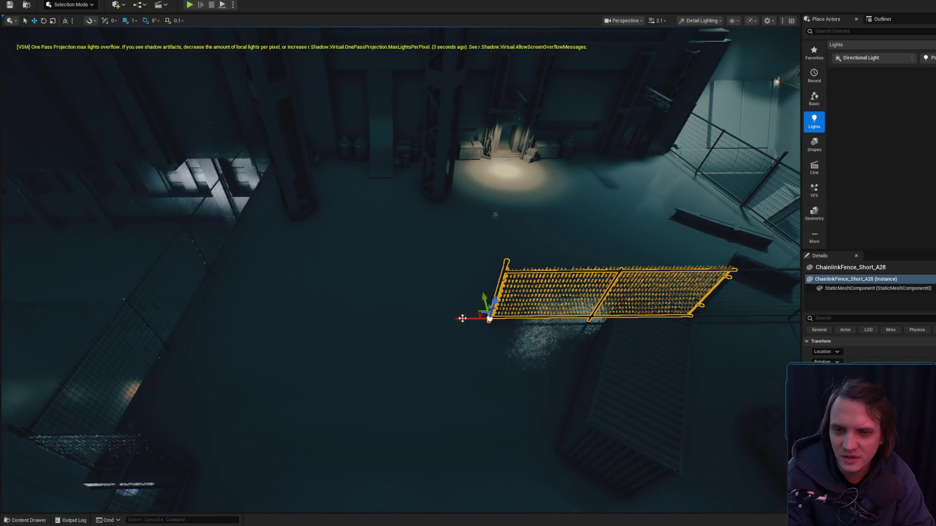
{"action": "left_click_drag", "start_coordinate": [169, 299], "coordinate": [169, 299]}
{"action": "left_click_drag", "start_coordinate": [240, 347], "coordinate": [240, 347]}
{"action": "mouse_move", "coordinate": [337, 336]}
{"action": "left_mouse_down"}
{"action": "mouse_move", "coordinate": [406, 377]}
{"action": "mouse_move", "coordinate": [161, 330]}
{"action": "left_mouse_up"}
{"action": "left_click_drag", "start_coordinate": [411, 353], "coordinate": [293, 347]}
{"action": "key", "text": "e"}
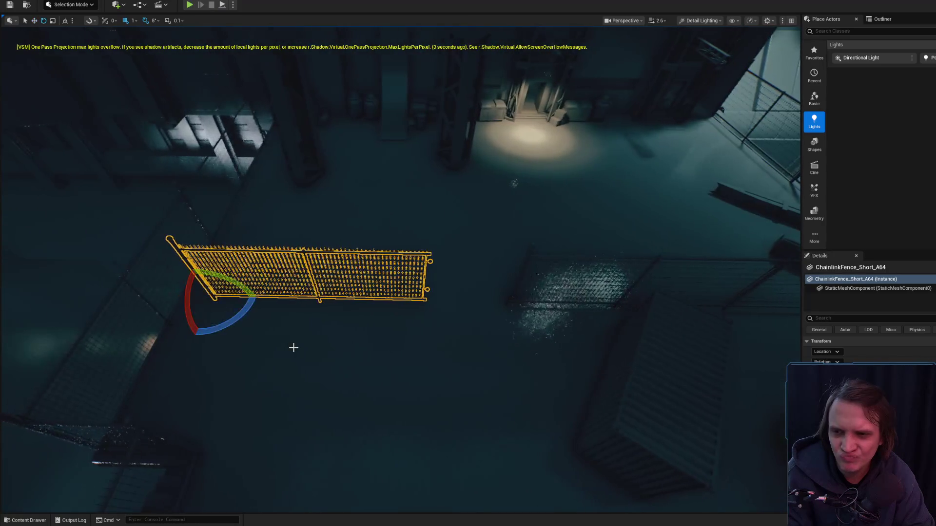
{"action": "left_click_drag", "start_coordinate": [168, 296], "coordinate": [368, 297]}
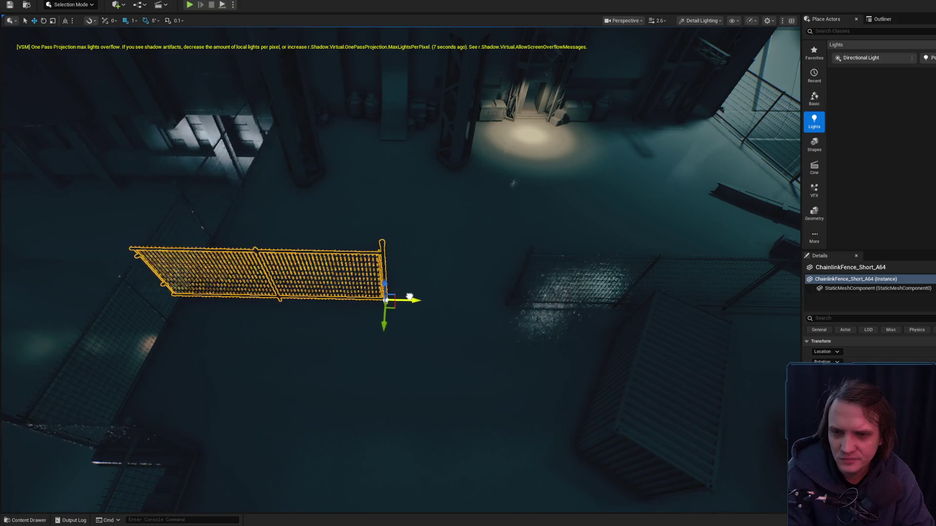
Step: Alt-drag the fence to duplicate it as ChainlinkFence_Short_A65 along the fence line
{"action": "scroll", "coordinate": [412, 298], "scroll_direction": "down", "scroll_amount": 2}
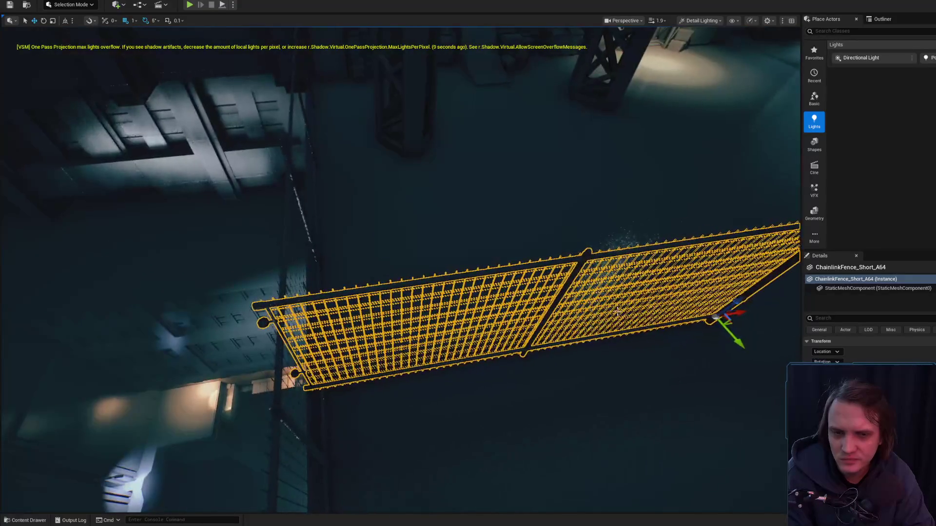
{"action": "left_click_drag", "start_coordinate": [747, 314], "coordinate": [611, 295]}
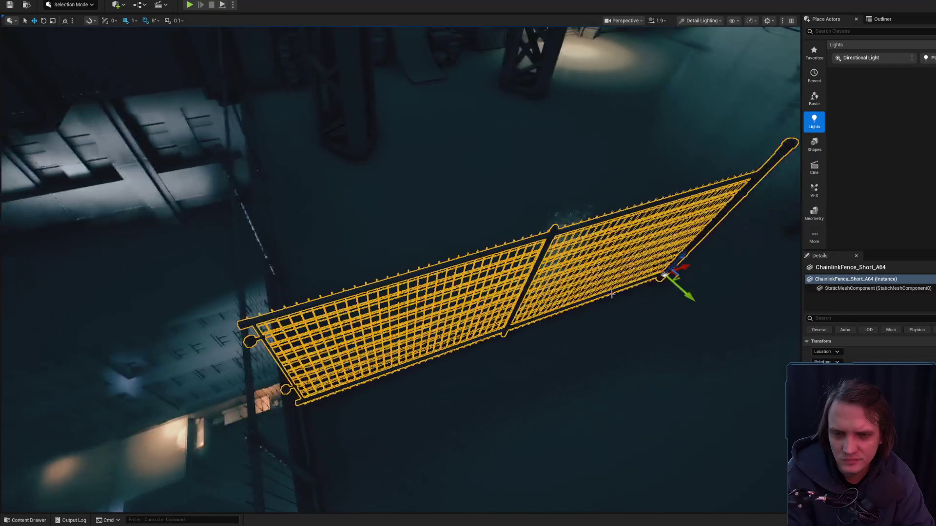
{"action": "mouse_move", "coordinate": [686, 268]}
{"action": "left_mouse_down"}
{"action": "mouse_move", "coordinate": [303, 397]}
{"action": "mouse_move", "coordinate": [311, 403]}
{"action": "left_mouse_up"}
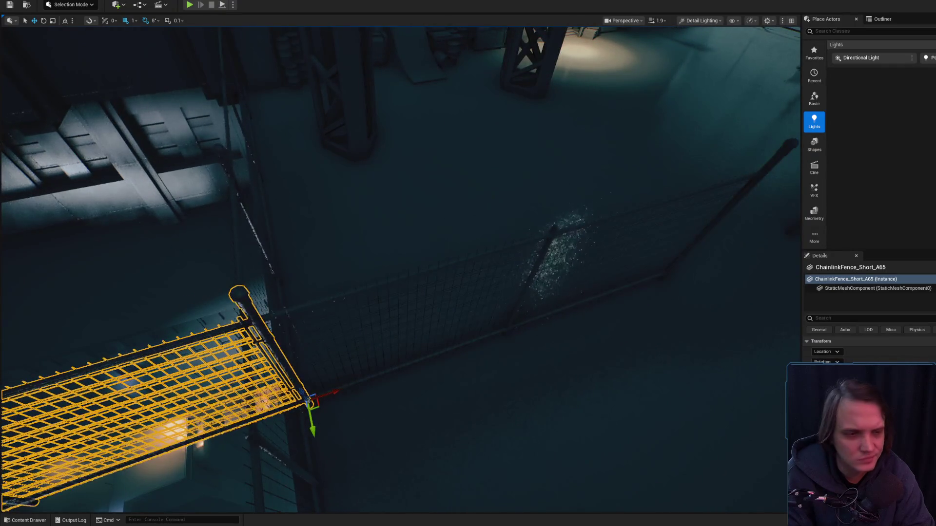
{"action": "key", "text": "ctrl+space"}
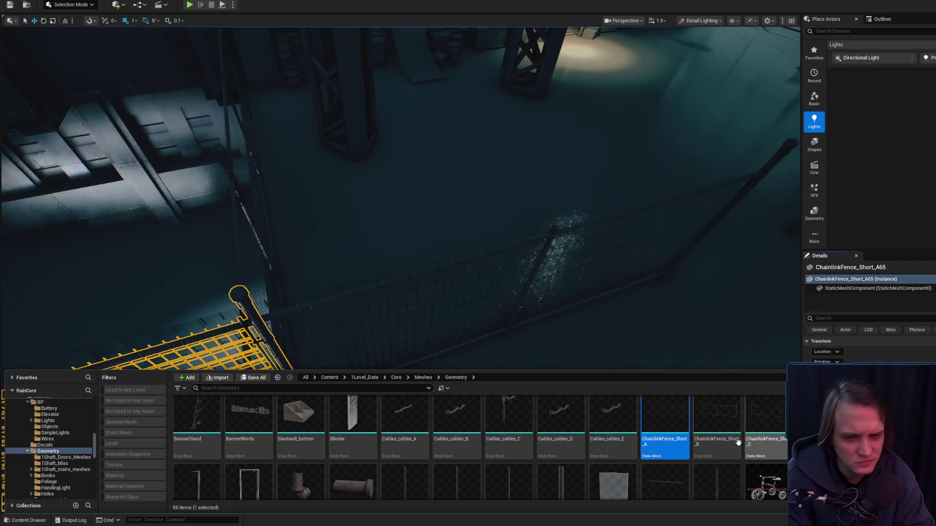
Step: Fly down to the fence post and select fence panel ChainlinkFence_Short_A64
{"action": "left_click_drag", "start_coordinate": [673, 296], "coordinate": [633, 273]}
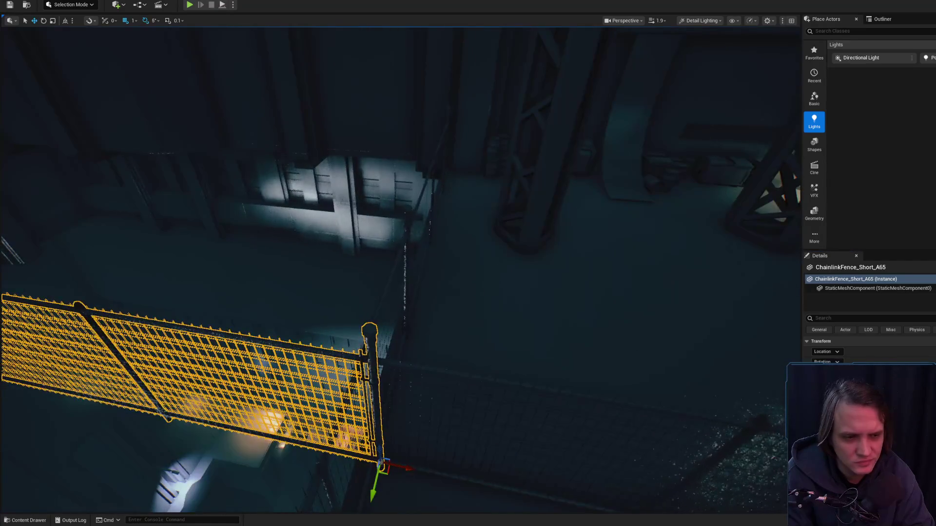
{"action": "left_click_drag", "start_coordinate": [455, 426], "coordinate": [455, 426]}
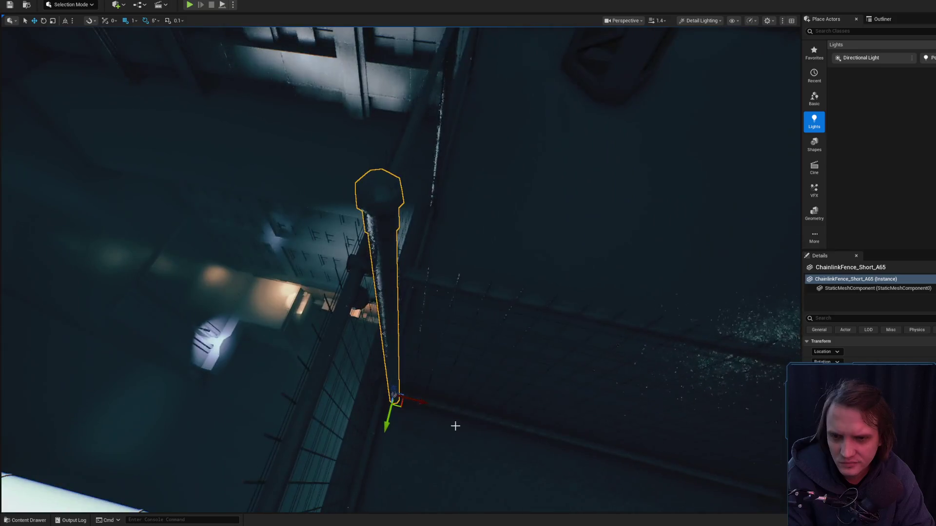
{"action": "left_click_drag", "start_coordinate": [410, 394], "coordinate": [451, 280]}
{"action": "left_click", "coordinate": [452, 280]}
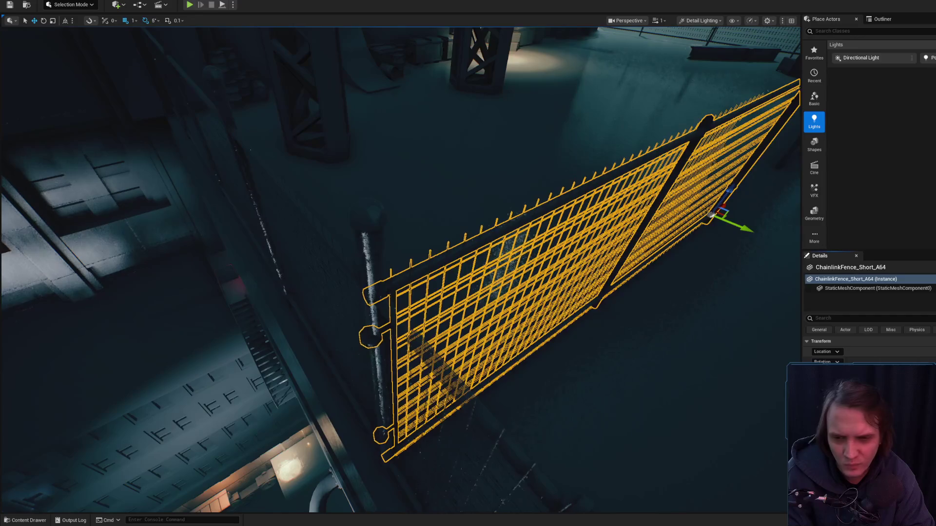
{"action": "left_click_drag", "start_coordinate": [452, 280], "coordinate": [451, 280]}
Step: Fly to another part of the level and select shipping container SM_RC_Container_59
{"action": "left_click_drag", "start_coordinate": [646, 357], "coordinate": [556, 328]}
{"action": "scroll", "coordinate": [556, 328], "scroll_direction": "up", "scroll_amount": 1}
{"action": "scroll", "coordinate": [555, 328], "scroll_direction": "up", "scroll_amount": 1}
{"action": "key", "text": "e"}
{"action": "left_click", "coordinate": [341, 287]}
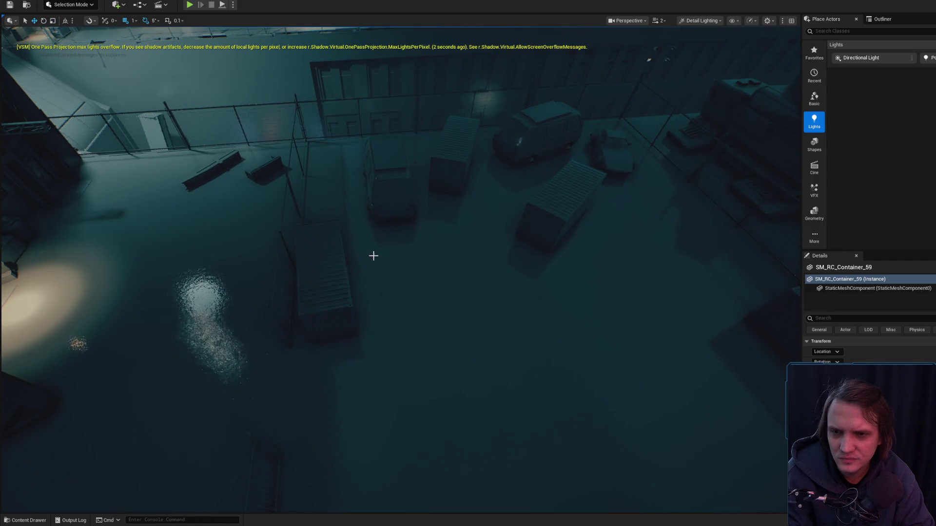
Step: Rotate container SM_RC_Container_58 so it sits diagonally in the yard
{"action": "left_click_drag", "start_coordinate": [373, 256], "coordinate": [348, 297]}
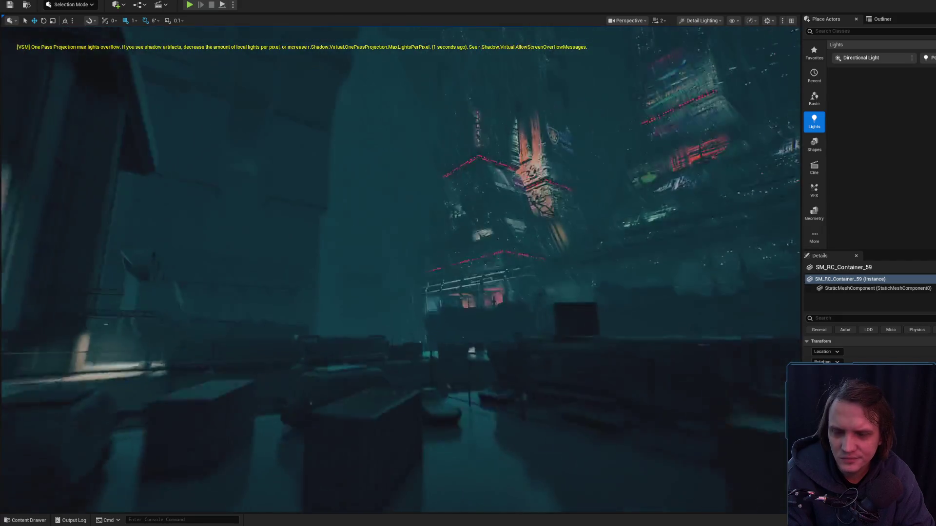
{"action": "left_click_drag", "start_coordinate": [375, 219], "coordinate": [376, 219]}
{"action": "left_click", "coordinate": [376, 219]}
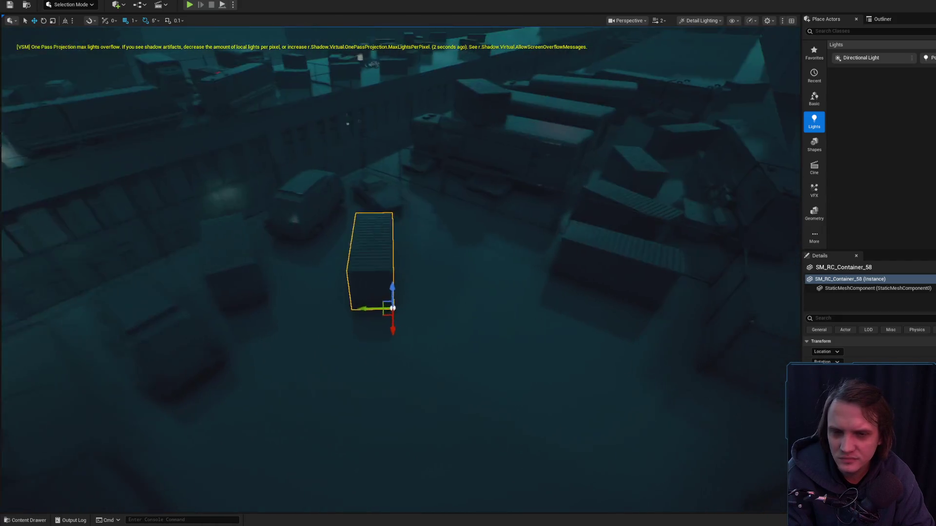
{"action": "key", "text": "e"}
{"action": "left_click_drag", "start_coordinate": [371, 332], "coordinate": [440, 269]}
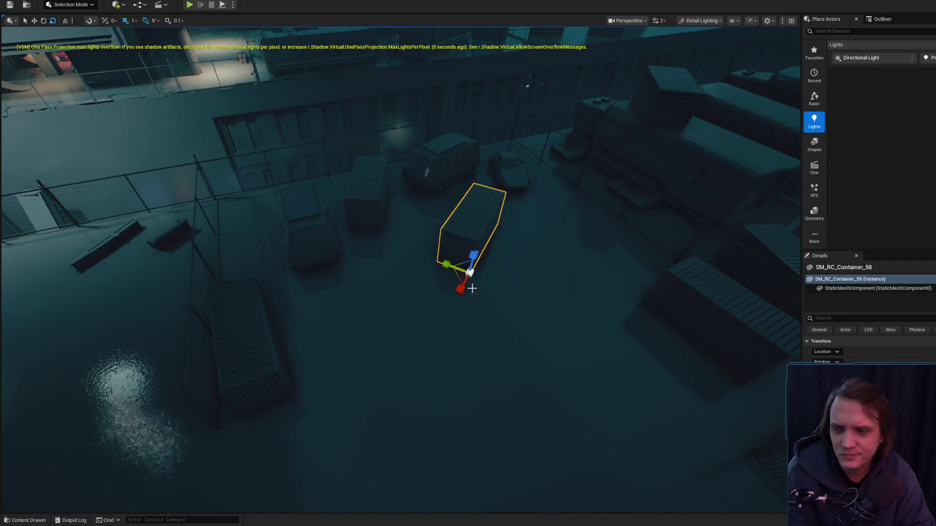
Step: Look over the parked vehicles and turn broken car SM_CarBroken_13 by 40 degrees
{"action": "left_click_drag", "start_coordinate": [468, 277], "coordinate": [426, 271]}
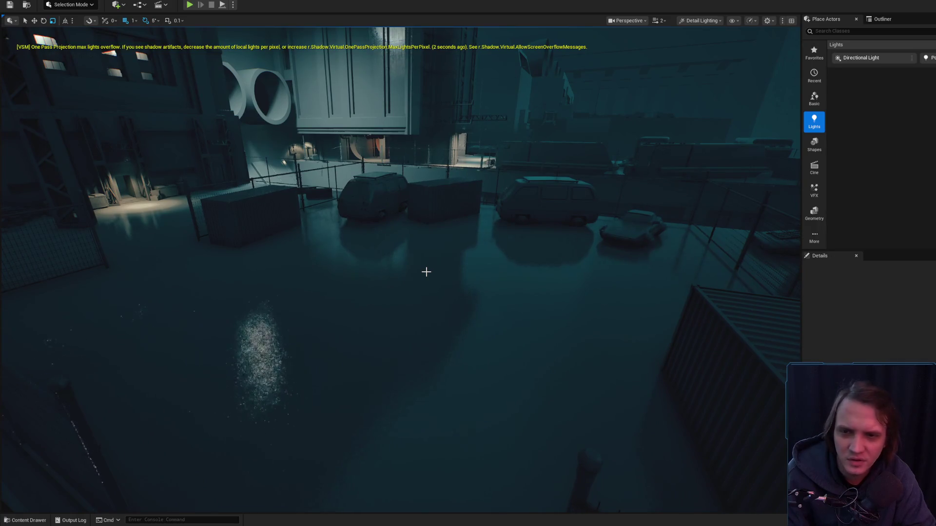
{"action": "mouse_move", "coordinate": [426, 272]}
{"action": "left_mouse_down"}
{"action": "mouse_move", "coordinate": [371, 317]}
{"action": "mouse_move", "coordinate": [453, 269]}
{"action": "left_mouse_up"}
{"action": "left_click", "coordinate": [394, 291]}
{"action": "left_click", "coordinate": [429, 220]}
{"action": "left_click_drag", "start_coordinate": [429, 220], "coordinate": [452, 259]}
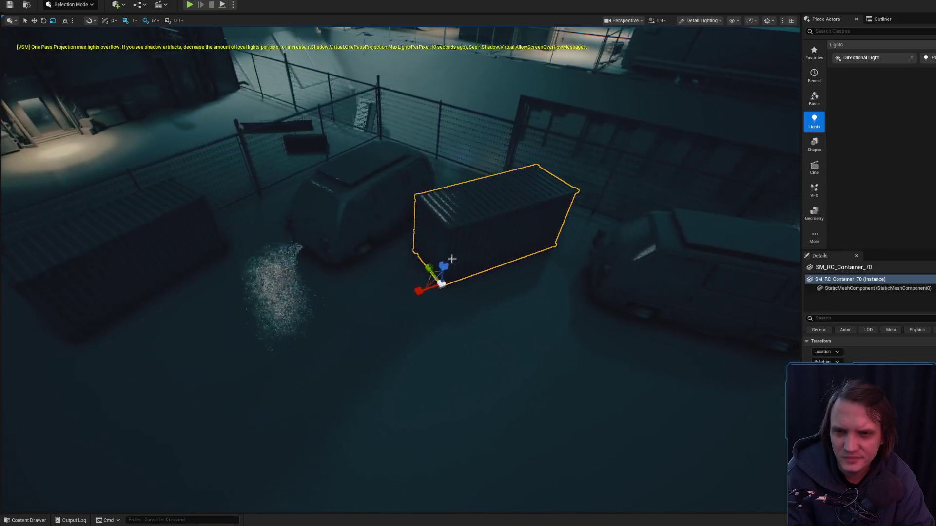
{"action": "mouse_move", "coordinate": [426, 288]}
{"action": "left_mouse_down"}
{"action": "mouse_move", "coordinate": [453, 246]}
{"action": "mouse_move", "coordinate": [440, 245]}
{"action": "mouse_move", "coordinate": [478, 253]}
{"action": "left_mouse_up"}
{"action": "left_click", "coordinate": [454, 247]}
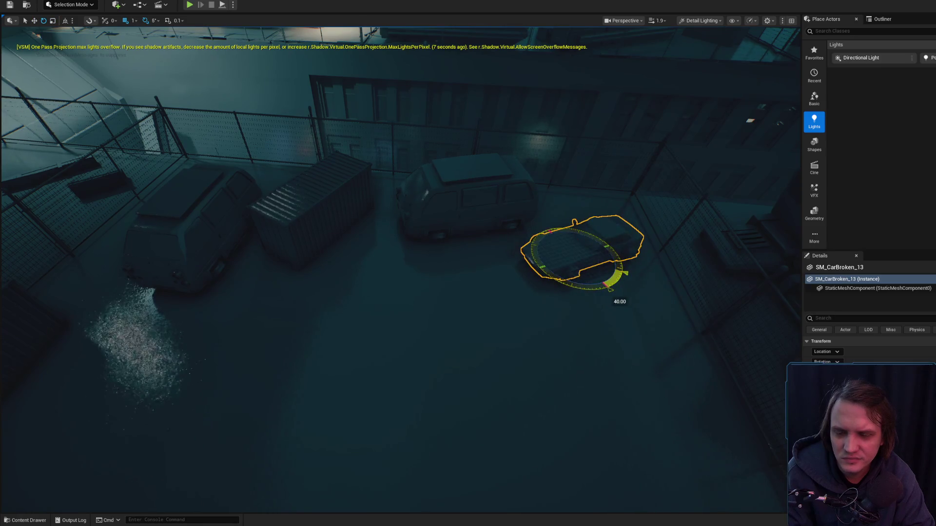
{"action": "left_click_drag", "start_coordinate": [514, 263], "coordinate": [478, 251]}
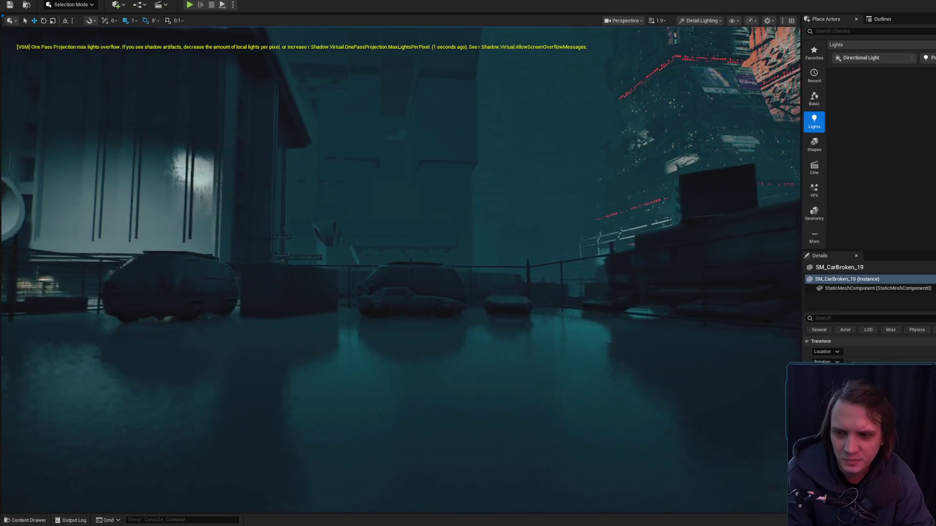
Step: Focus on SM_CarBroken_13 and open the asset library at BG_Vehicles > HoverCars
{"action": "key", "text": "f"}
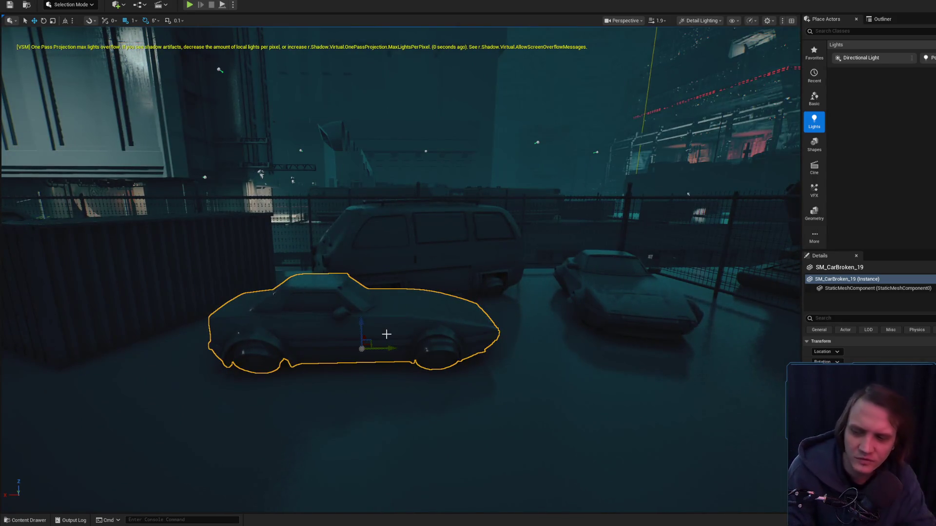
{"action": "scroll", "coordinate": [387, 335], "scroll_direction": "up", "scroll_amount": 2}
{"action": "key", "text": "s"}
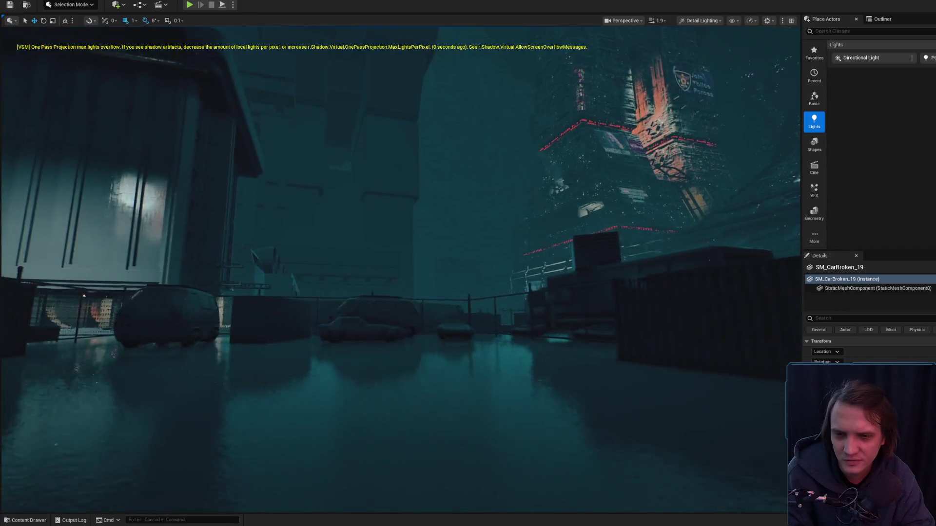
{"action": "scroll", "coordinate": [490, 258], "scroll_direction": "up", "scroll_amount": 1}
{"action": "left_click", "coordinate": [490, 259]}
{"action": "key", "text": "f"}
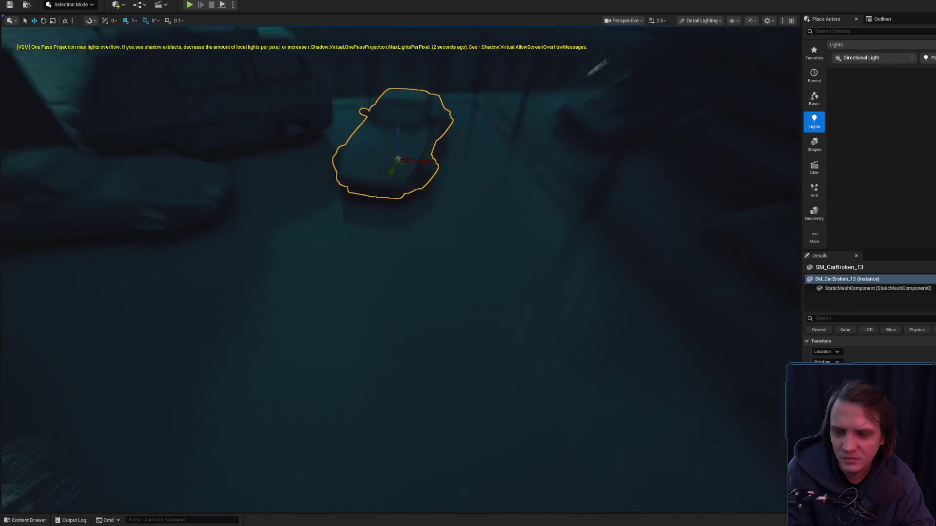
{"action": "key", "text": "ctrl+b"}
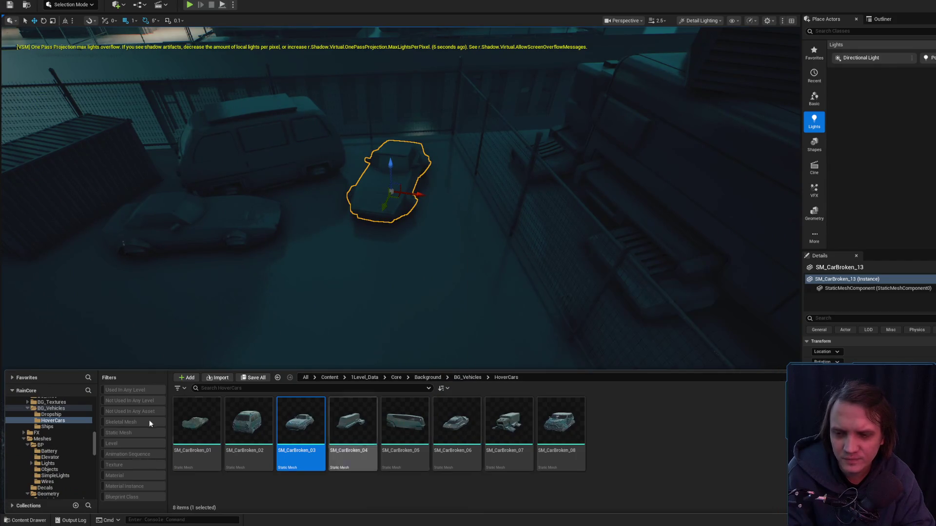
Step: Place hover car SM_CarBroken_01 from the library into the lot, rotated -145 degrees
{"action": "left_click_drag", "start_coordinate": [240, 391], "coordinate": [400, 289]}
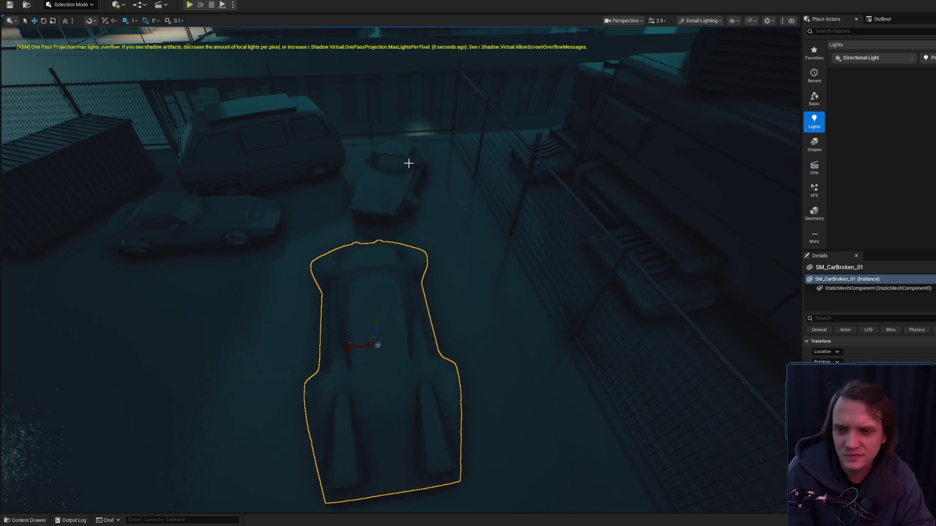
{"action": "left_click", "coordinate": [406, 327]}
{"action": "key", "text": "e"}
{"action": "mouse_move", "coordinate": [382, 393]}
{"action": "left_mouse_down"}
{"action": "mouse_move", "coordinate": [359, 395]}
{"action": "mouse_move", "coordinate": [421, 365]}
{"action": "mouse_move", "coordinate": [390, 246]}
{"action": "mouse_move", "coordinate": [402, 189]}
{"action": "left_mouse_up"}
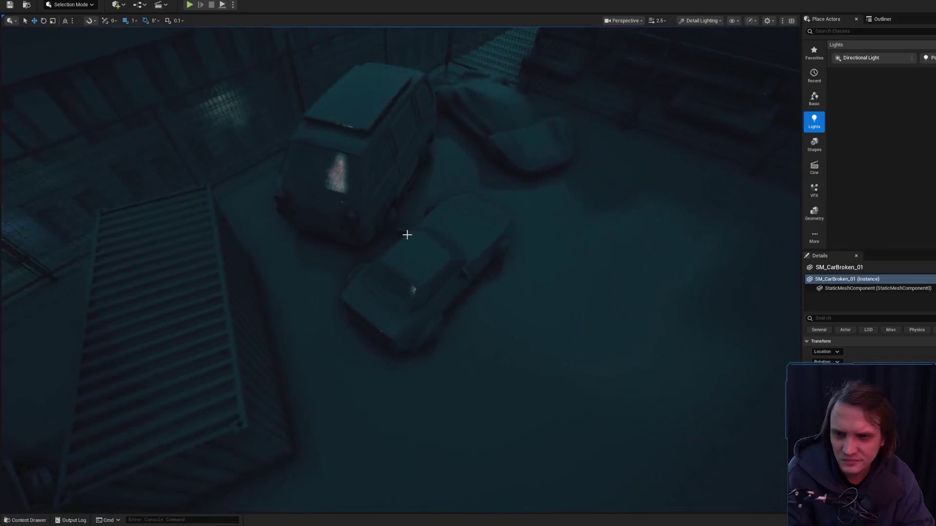
Step: Select SM_CarBroken_19, then van SM_CarBroken_11, ending on a top-down view
{"action": "left_click", "coordinate": [372, 246]}
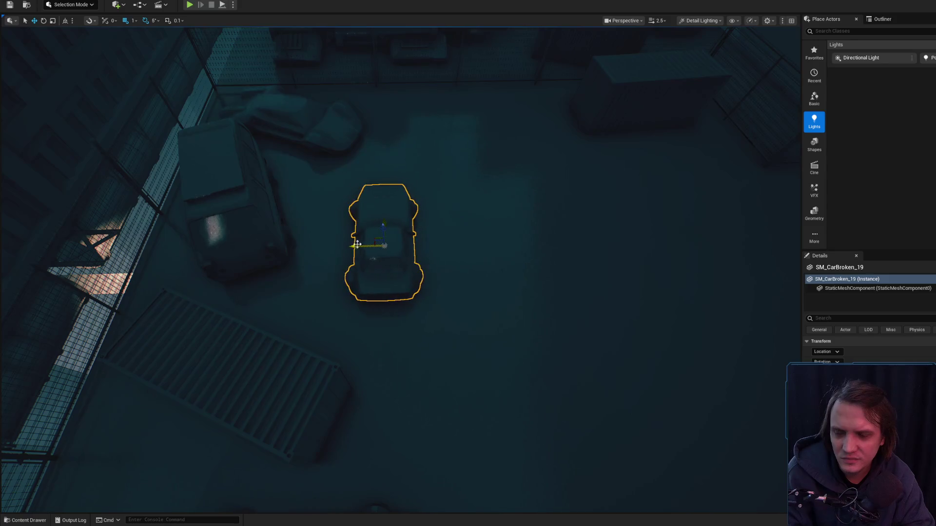
{"action": "mouse_move", "coordinate": [357, 244]}
{"action": "left_mouse_down"}
{"action": "mouse_move", "coordinate": [353, 210]}
{"action": "mouse_move", "coordinate": [367, 123]}
{"action": "mouse_move", "coordinate": [357, 246]}
{"action": "left_mouse_up"}
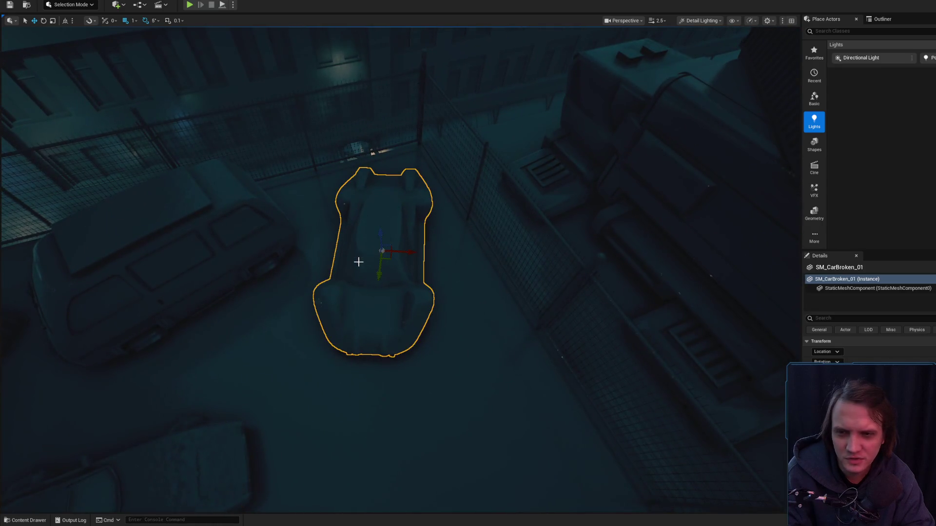
{"action": "mouse_move", "coordinate": [404, 267]}
{"action": "left_mouse_down"}
{"action": "mouse_move", "coordinate": [416, 273]}
{"action": "mouse_move", "coordinate": [411, 301]}
{"action": "left_mouse_up"}
{"action": "left_click", "coordinate": [392, 271]}
{"action": "mouse_move", "coordinate": [392, 272]}
{"action": "left_mouse_down"}
{"action": "mouse_move", "coordinate": [413, 291]}
{"action": "mouse_move", "coordinate": [412, 276]}
{"action": "mouse_move", "coordinate": [441, 375]}
{"action": "left_mouse_up"}
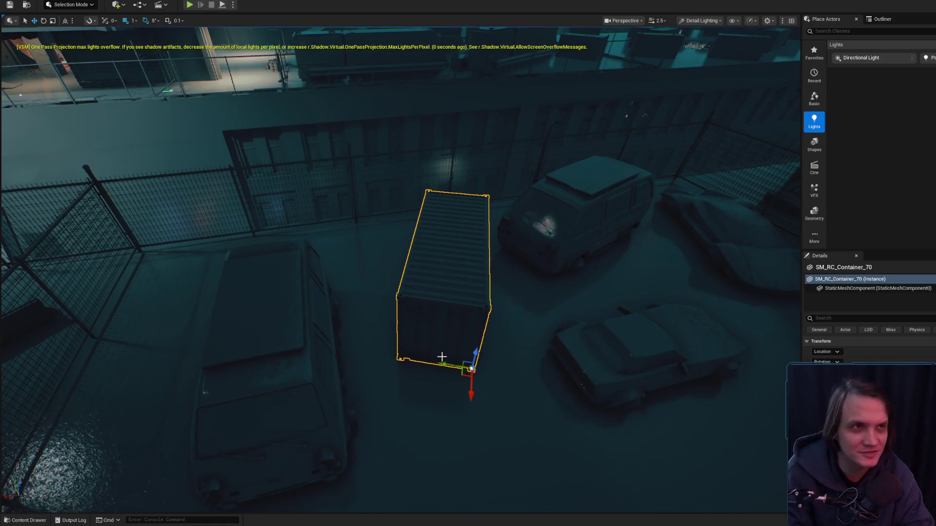
Step: Rotate broken van SM_CarBroken_4 to an angle beside the container
{"action": "left_click_drag", "start_coordinate": [439, 358], "coordinate": [429, 358]}
{"action": "left_click", "coordinate": [347, 355]}
{"action": "key", "text": "f"}
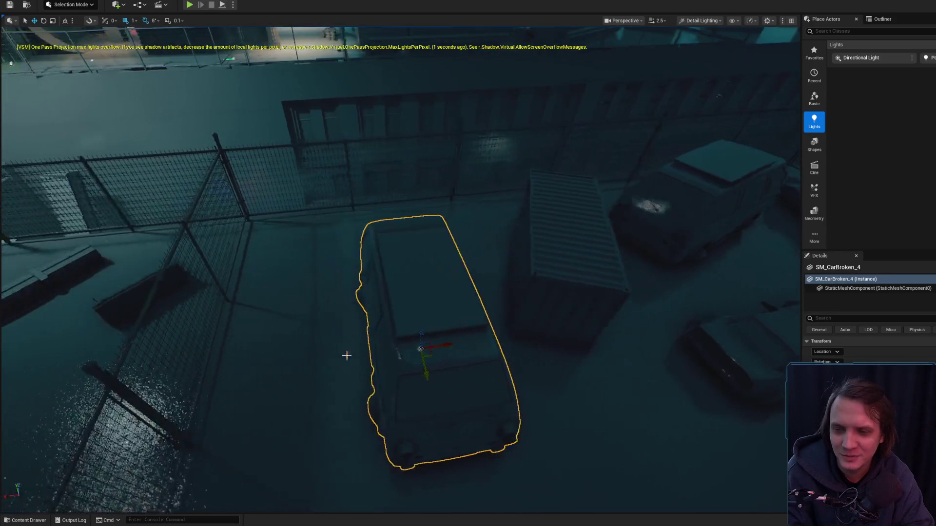
{"action": "mouse_move", "coordinate": [395, 358]}
{"action": "left_mouse_down"}
{"action": "mouse_move", "coordinate": [401, 341]}
{"action": "mouse_move", "coordinate": [401, 352]}
{"action": "left_mouse_up"}
{"action": "key", "text": "e"}
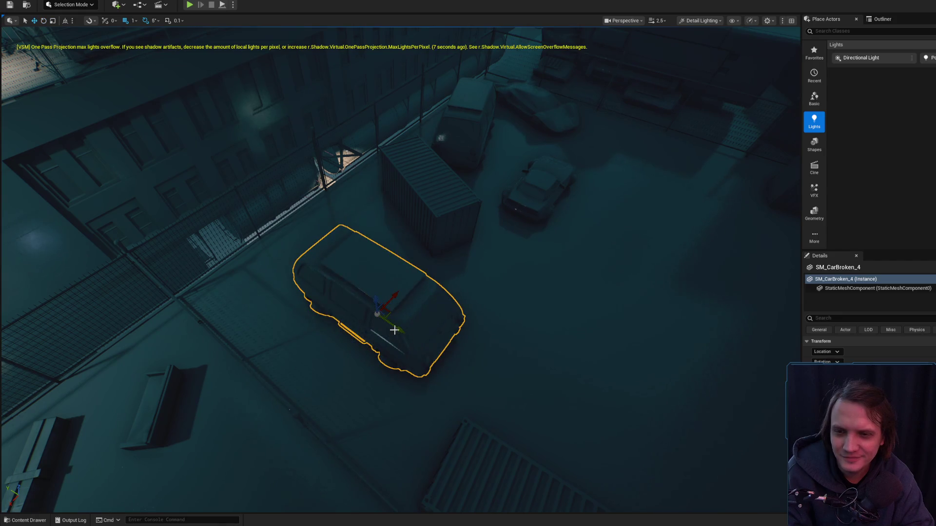
{"action": "mouse_move", "coordinate": [330, 279]}
{"action": "left_mouse_down"}
{"action": "mouse_move", "coordinate": [462, 310]}
{"action": "mouse_move", "coordinate": [366, 271]}
{"action": "mouse_move", "coordinate": [488, 273]}
{"action": "mouse_move", "coordinate": [478, 234]}
{"action": "mouse_move", "coordinate": [449, 238]}
{"action": "mouse_move", "coordinate": [367, 299]}
{"action": "left_mouse_up"}
Step: Select SM_CarBroken_19 and preview the scene in Game View, then return to editor view
{"action": "left_click", "coordinate": [368, 298]}
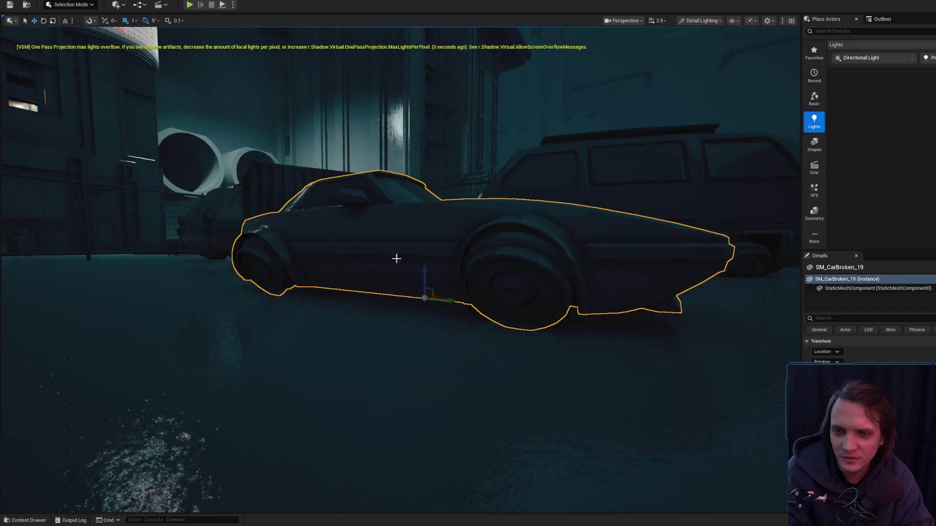
{"action": "key", "text": "g"}
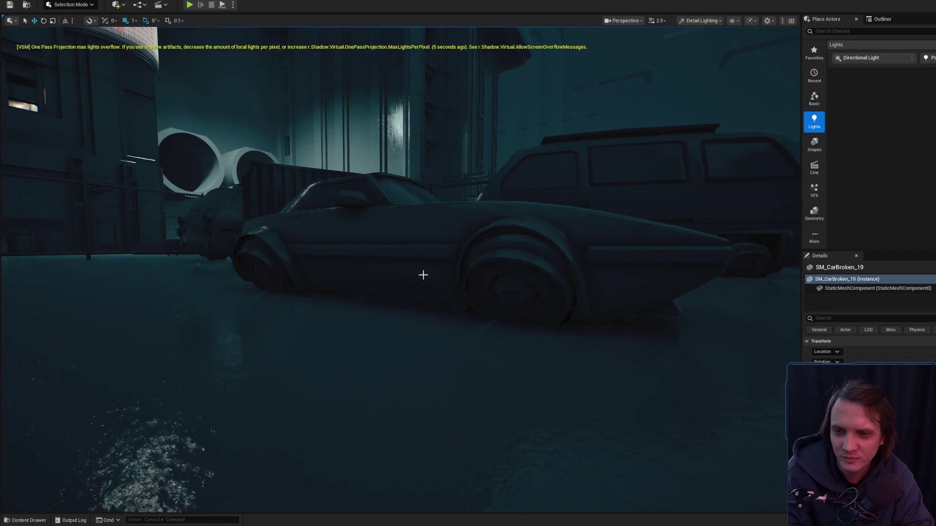
{"action": "key", "text": "g"}
{"action": "key", "text": "g"}
{"action": "left_click_drag", "start_coordinate": [420, 269], "coordinate": [400, 258]}
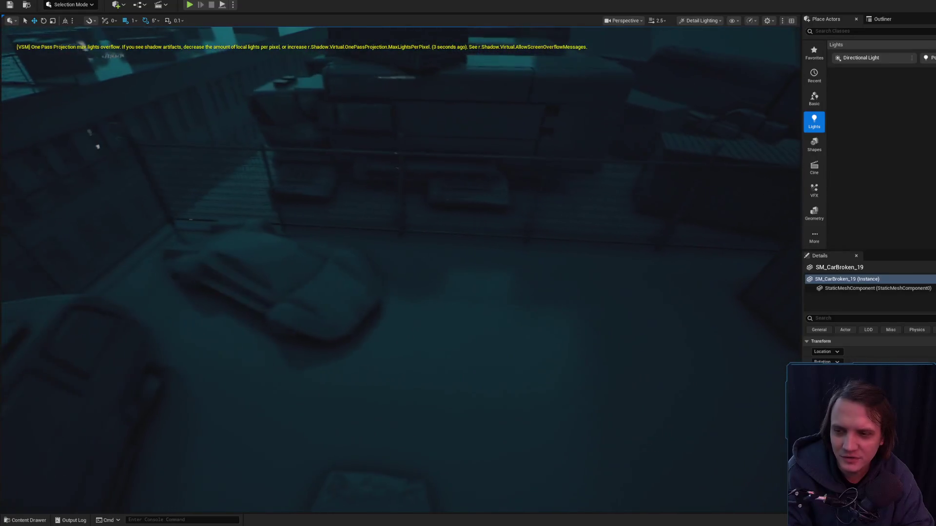
Step: Frame hover car SM_CarBroken_01 from above and switch it to rotation mode
{"action": "left_click", "coordinate": [401, 320]}
{"action": "key", "text": "f"}
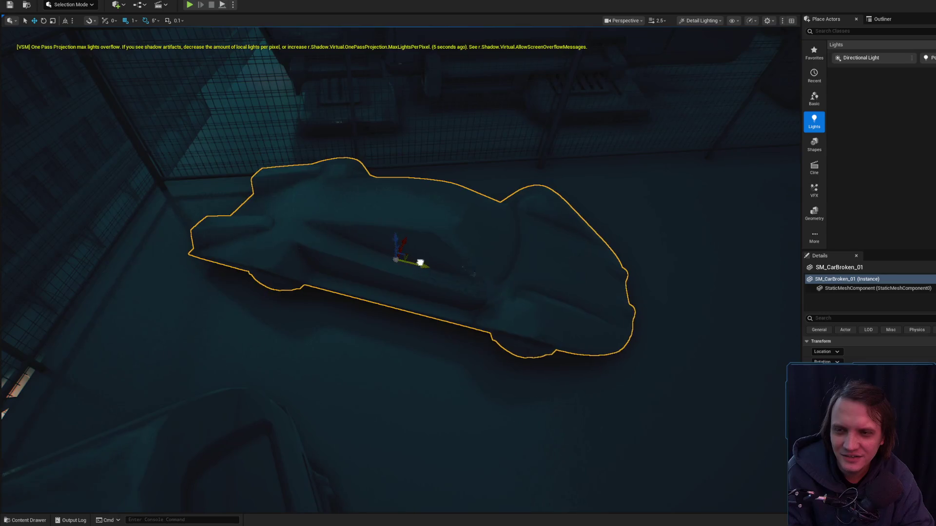
{"action": "mouse_move", "coordinate": [420, 263]}
{"action": "left_mouse_down"}
{"action": "mouse_move", "coordinate": [383, 247]}
{"action": "mouse_move", "coordinate": [309, 246]}
{"action": "mouse_move", "coordinate": [309, 236]}
{"action": "mouse_move", "coordinate": [313, 245]}
{"action": "left_mouse_up"}
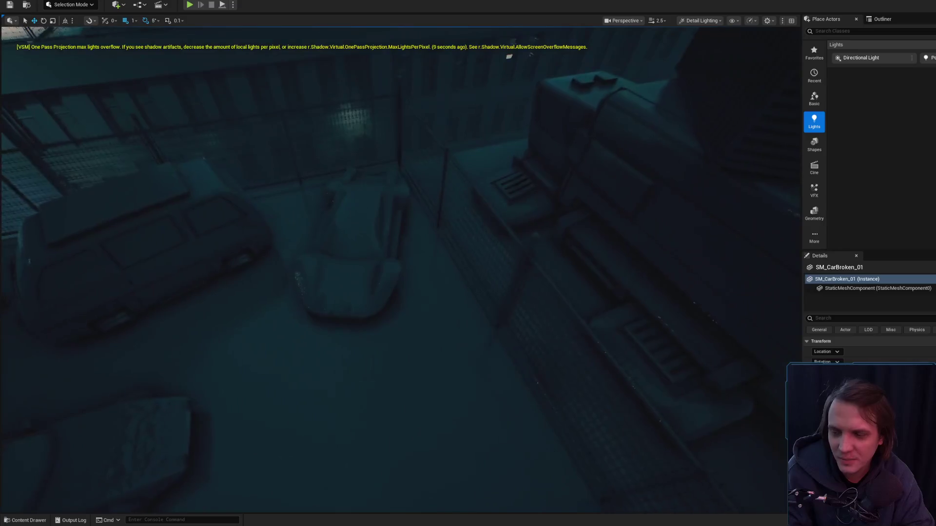
{"action": "left_click_drag", "start_coordinate": [390, 309], "coordinate": [385, 309]}
{"action": "key", "text": "e"}
{"action": "left_click_drag", "start_coordinate": [423, 283], "coordinate": [432, 284]}
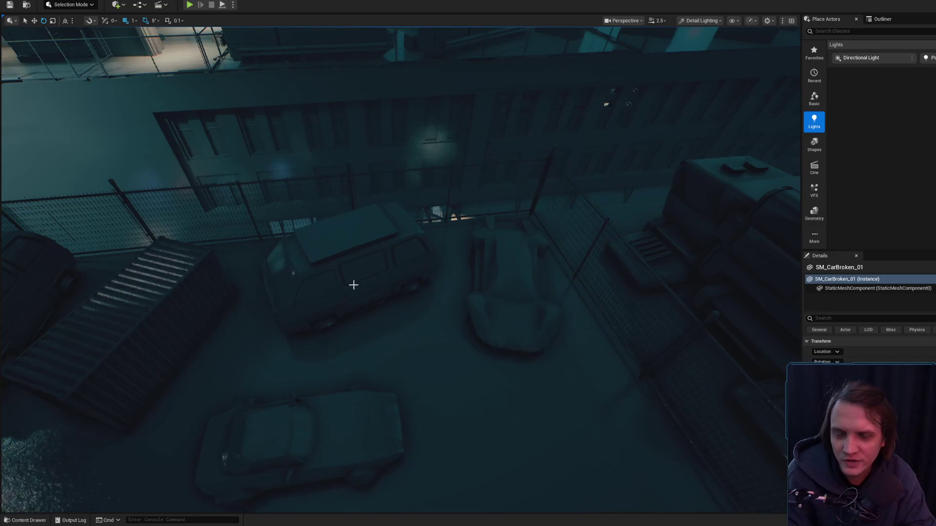
{"action": "left_click", "coordinate": [420, 334]}
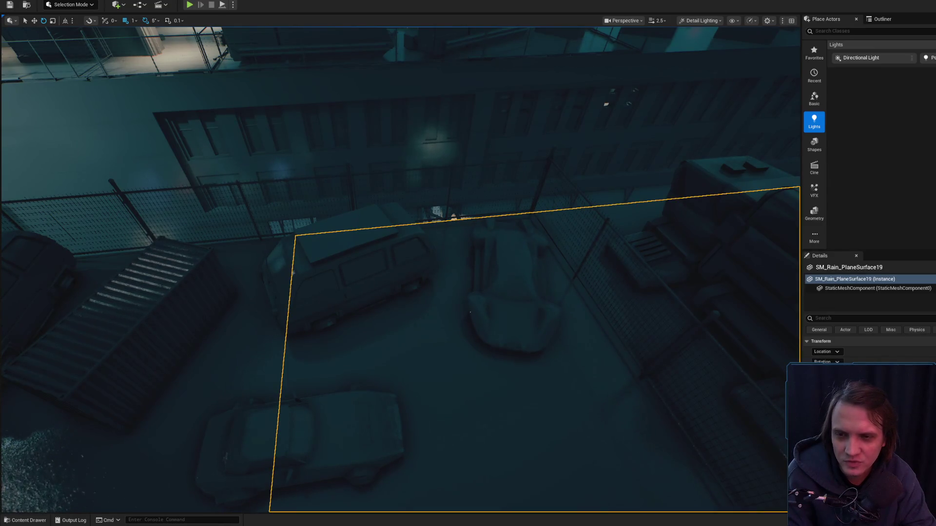
{"action": "left_click", "coordinate": [370, 258]}
{"action": "left_click", "coordinate": [375, 132]}
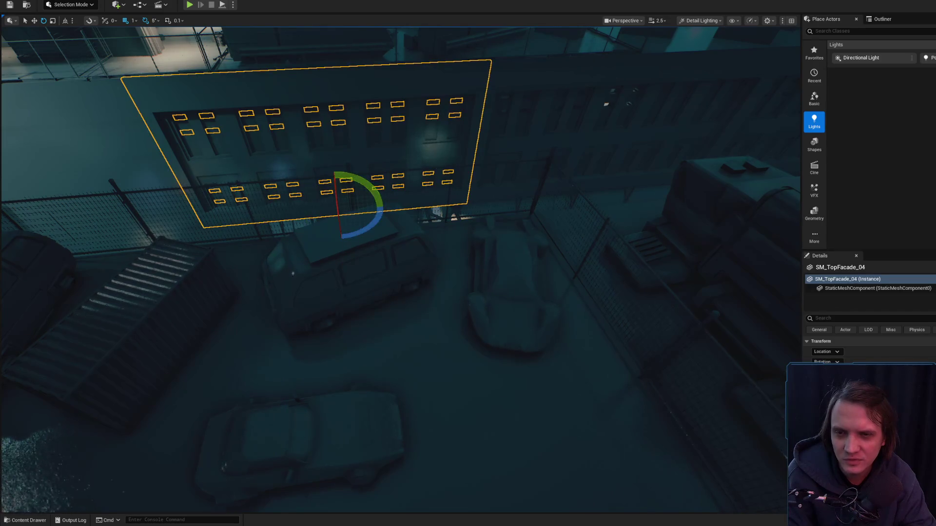
{"action": "left_click", "coordinate": [458, 216]}
{"action": "key", "text": "Escape"}
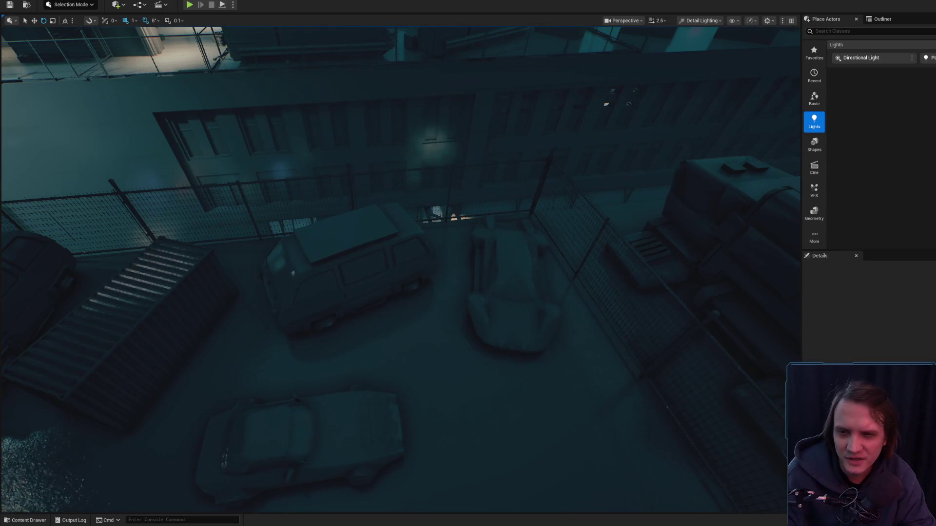
{"action": "left_click", "coordinate": [496, 255]}
{"action": "left_click", "coordinate": [346, 263]}
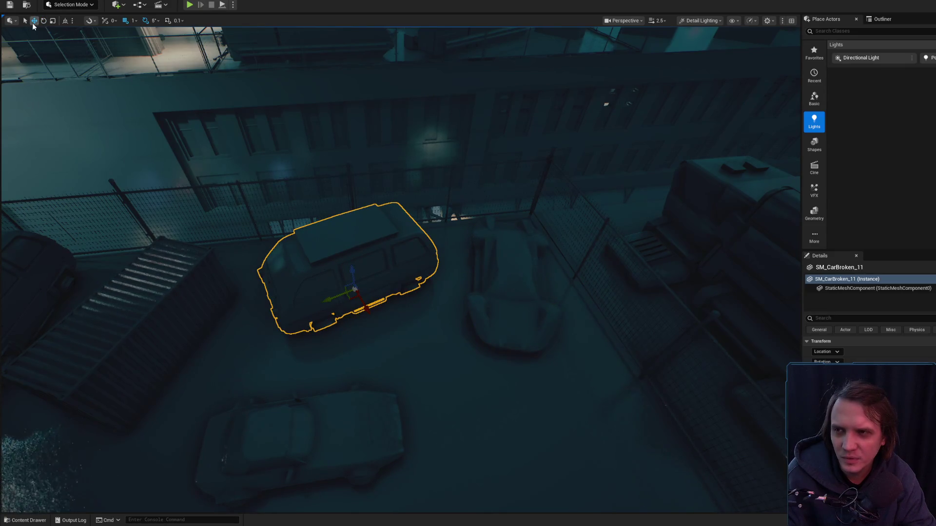
{"action": "right_click", "coordinate": [310, 254]}
{"action": "left_click", "coordinate": [484, 246]}
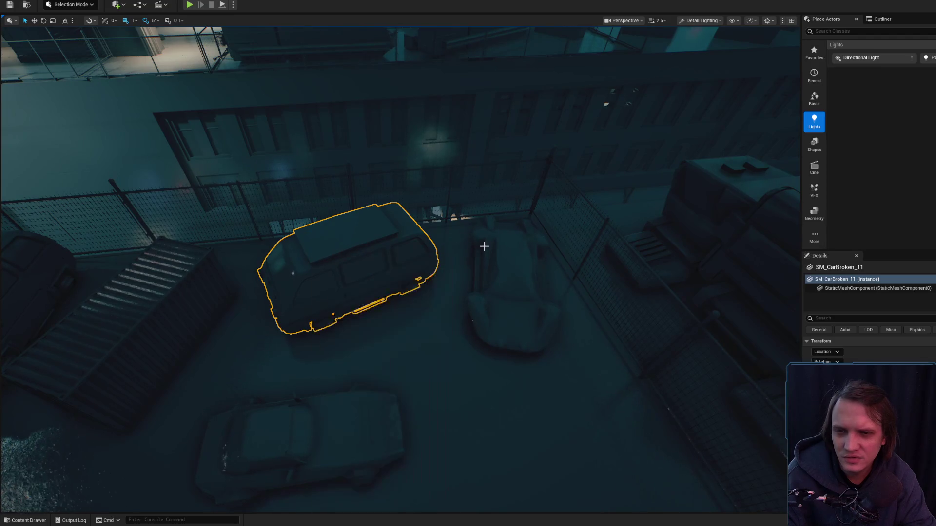
{"action": "left_click", "coordinate": [519, 205]}
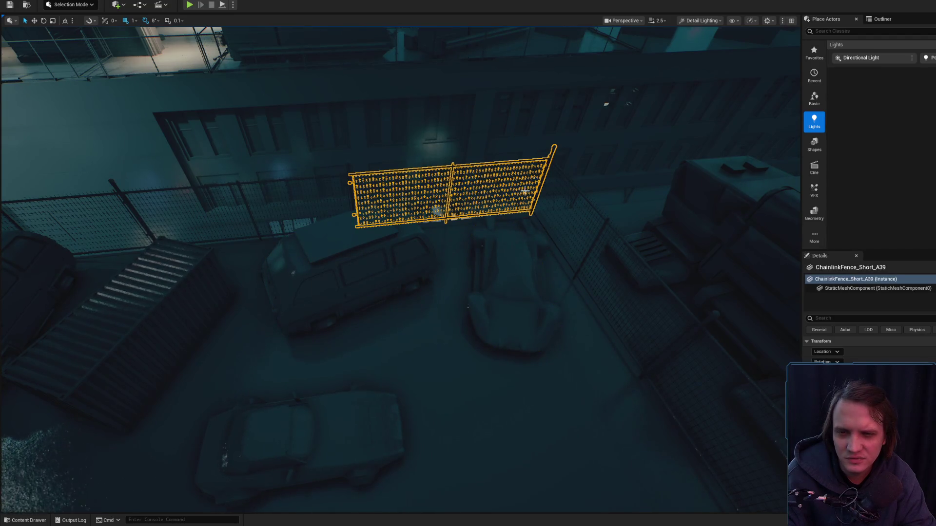
{"action": "left_click", "coordinate": [517, 253]}
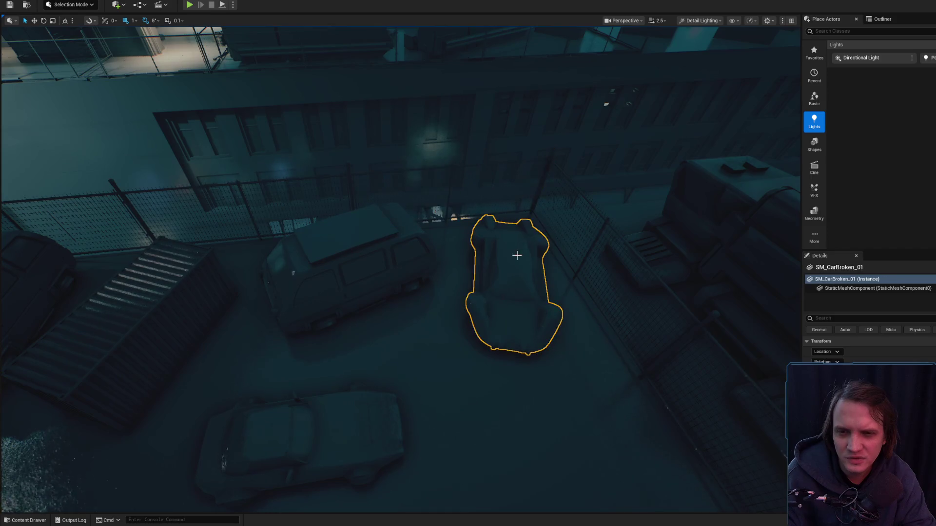
{"action": "left_click", "coordinate": [373, 267], "text": "ctrl"}
{"action": "left_click", "coordinate": [312, 439]}
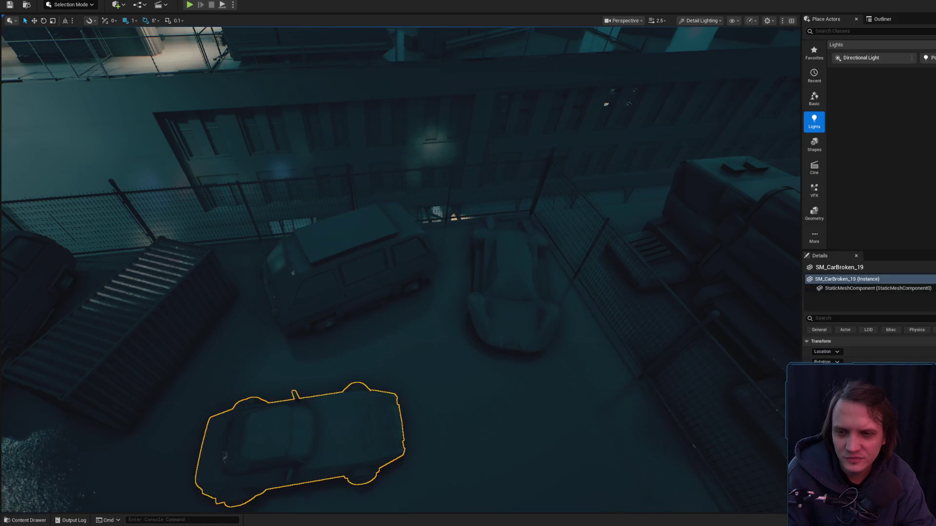
{"action": "left_click", "coordinate": [372, 251]}
{"action": "left_click", "coordinate": [402, 245], "text": "ctrl"}
{"action": "left_click", "coordinate": [506, 229]}
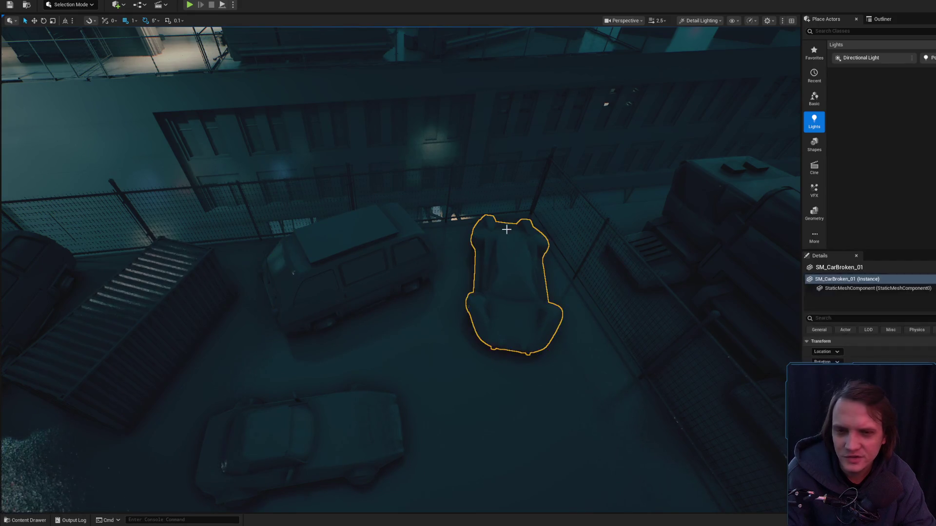
{"action": "left_click", "coordinate": [462, 221]}
{"action": "left_click", "coordinate": [424, 238]}
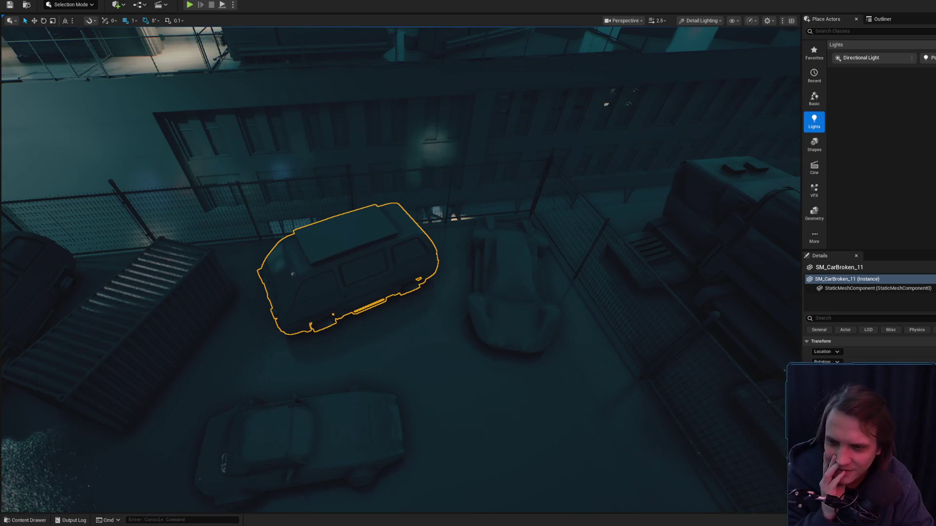
{"action": "left_click", "coordinate": [161, 293]}
{"action": "left_click", "coordinate": [293, 157]}
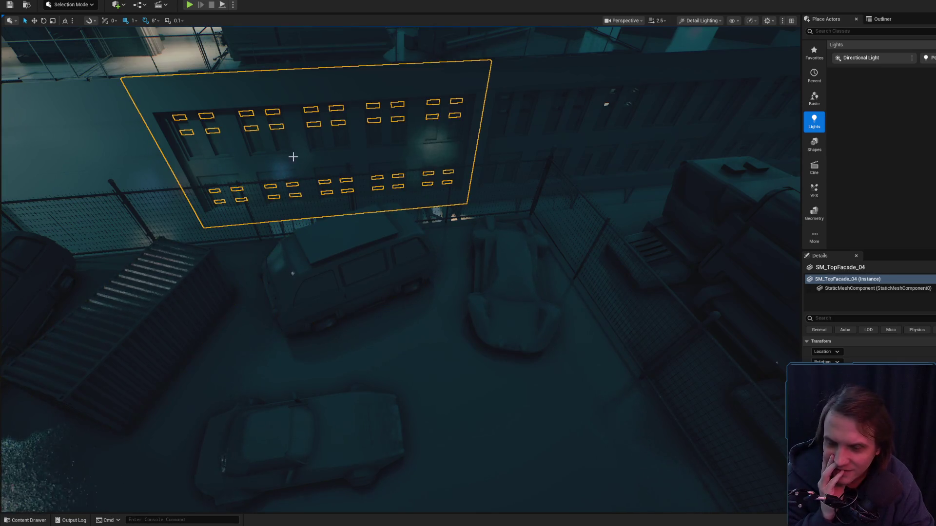
{"action": "left_click", "coordinate": [533, 214]}
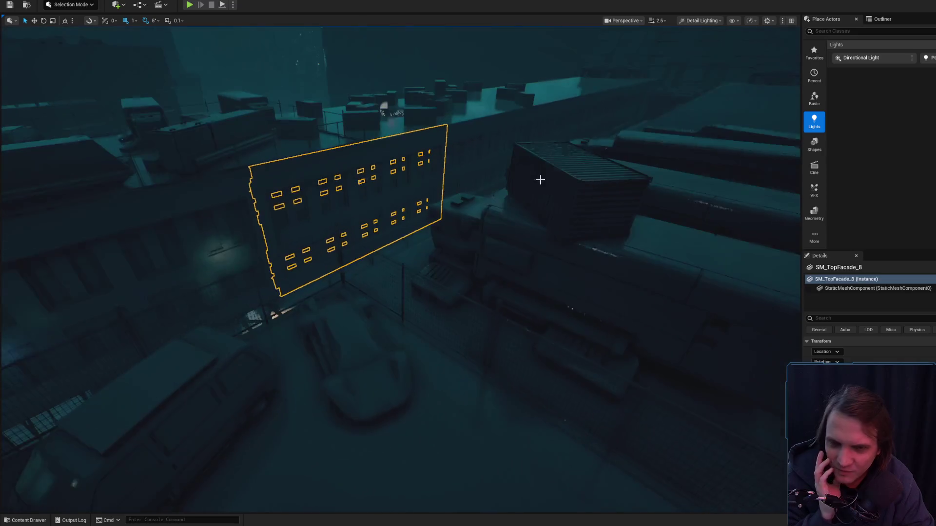
{"action": "left_click", "coordinate": [485, 226]}
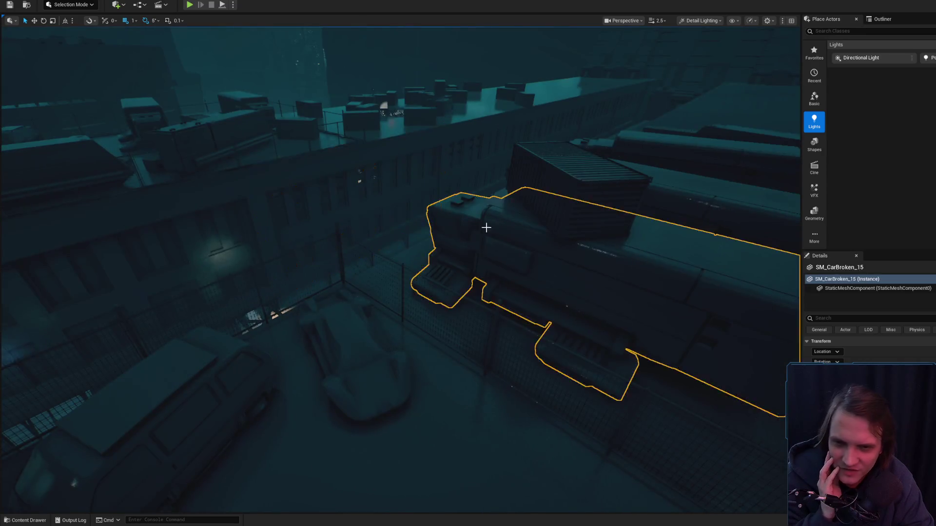
{"action": "key", "text": "f"}
{"action": "left_click", "coordinate": [313, 199]}
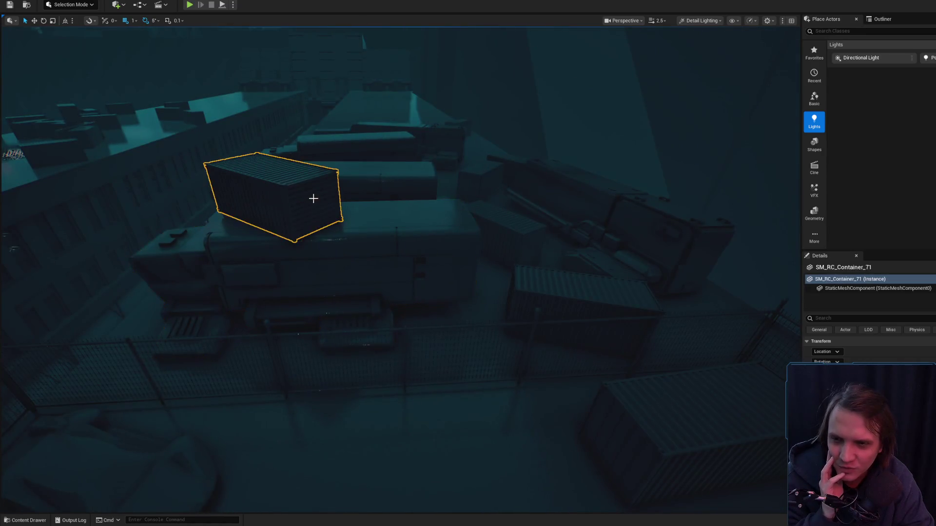
{"action": "left_click", "coordinate": [361, 95]}
{"action": "left_click", "coordinate": [470, 92]}
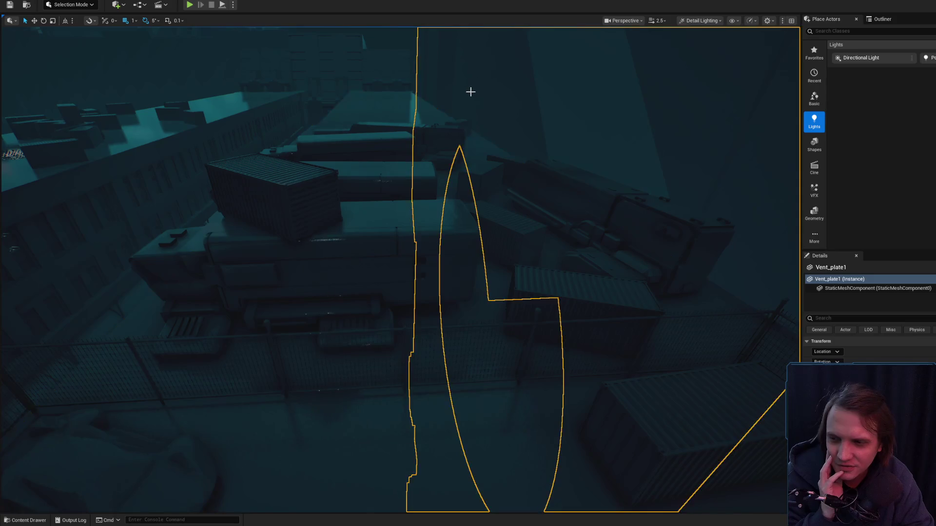
{"action": "left_click", "coordinate": [375, 92]}
{"action": "left_click", "coordinate": [366, 84]}
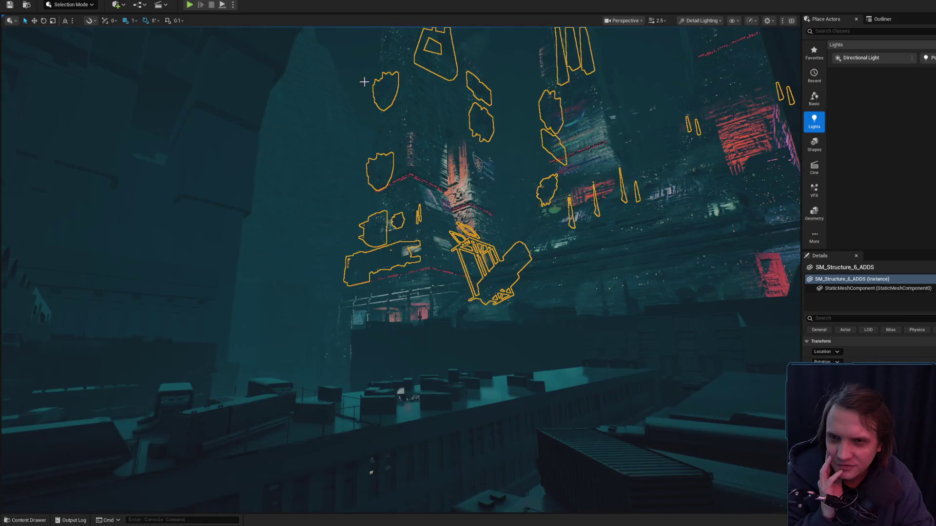
{"action": "left_click", "coordinate": [353, 66]}
{"action": "left_click_drag", "start_coordinate": [371, 145], "coordinate": [280, 152]}
{"action": "left_click", "coordinate": [223, 147]}
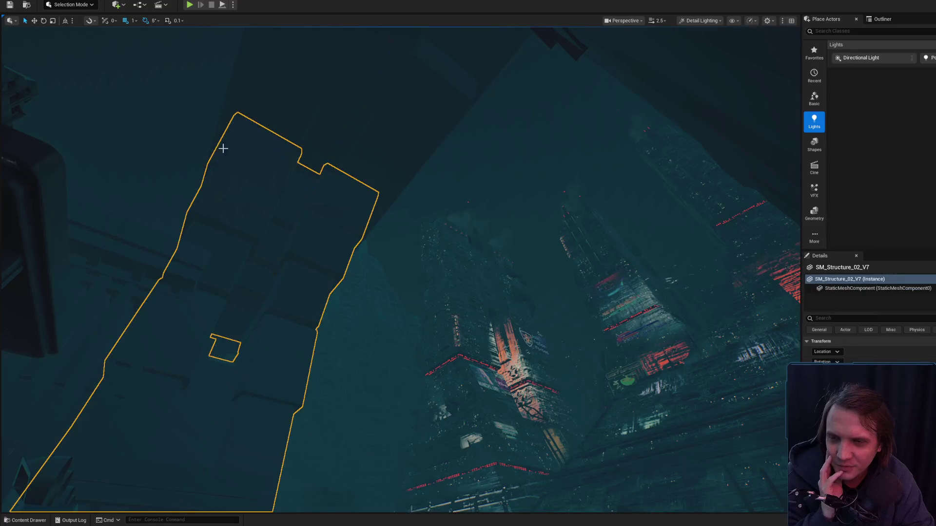
{"action": "left_click", "coordinate": [184, 131]}
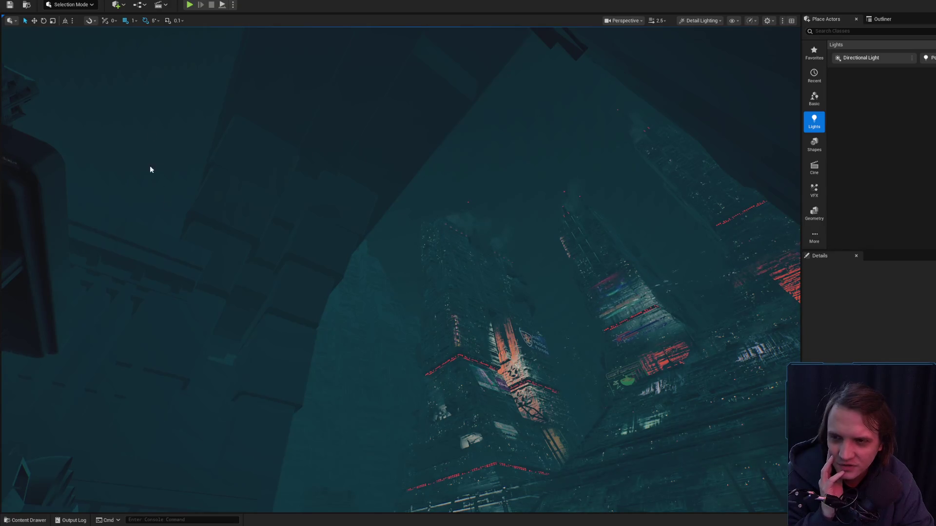
{"action": "left_click", "coordinate": [378, 199]}
{"action": "key", "text": "f"}
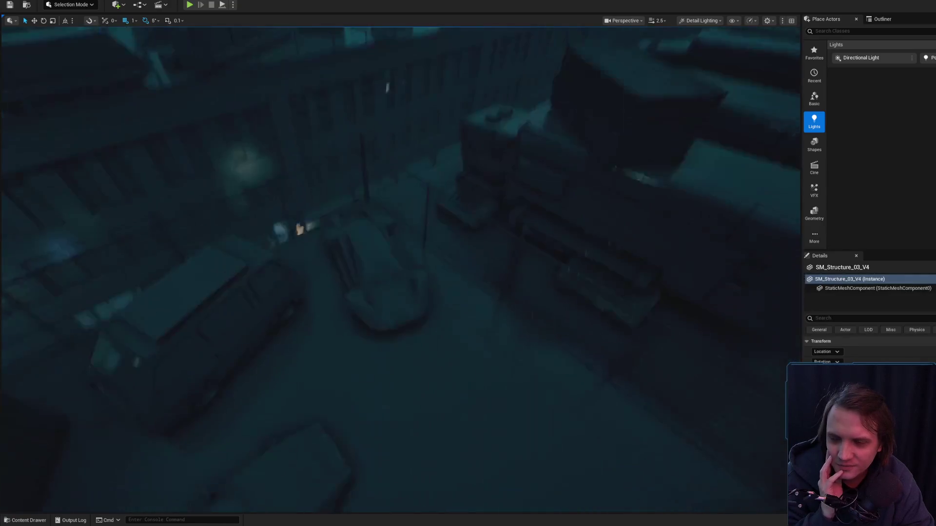
{"action": "left_click_drag", "start_coordinate": [433, 186], "coordinate": [468, 186]}
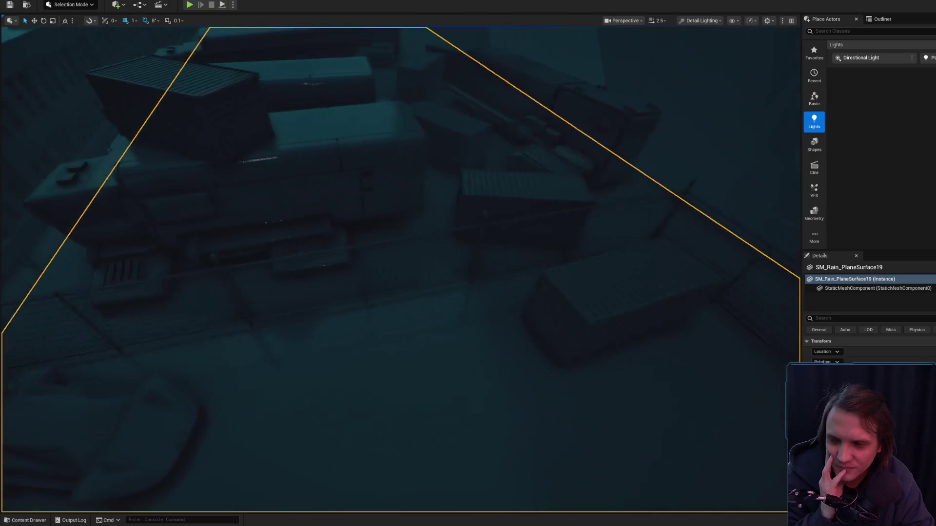
{"action": "left_click", "coordinate": [570, 229]}
{"action": "mouse_move", "coordinate": [587, 276]}
{"action": "left_mouse_down"}
{"action": "mouse_move", "coordinate": [448, 242]}
{"action": "mouse_move", "coordinate": [408, 263]}
{"action": "left_mouse_up"}
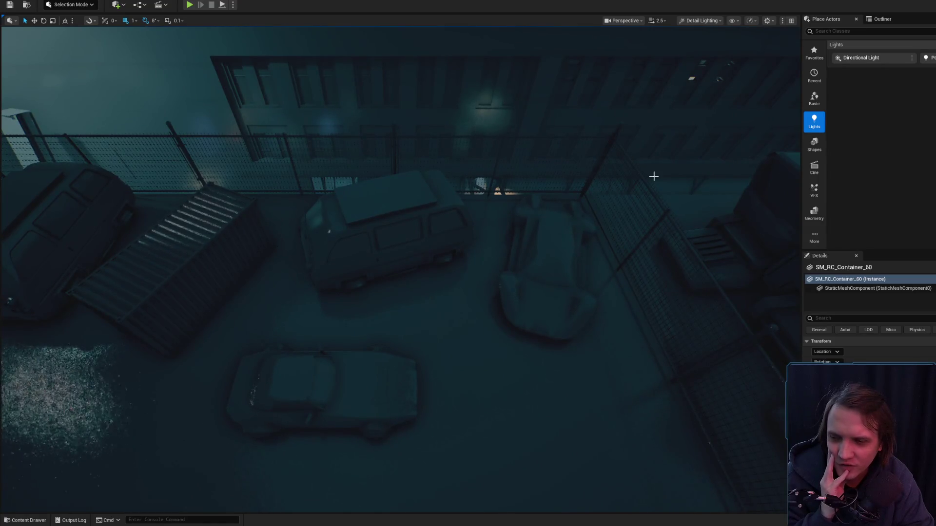
{"action": "left_click_drag", "start_coordinate": [403, 307], "coordinate": [403, 293]}
{"action": "left_click", "coordinate": [372, 322]}
{"action": "scroll", "coordinate": [368, 314], "scroll_direction": "up", "scroll_amount": 2}
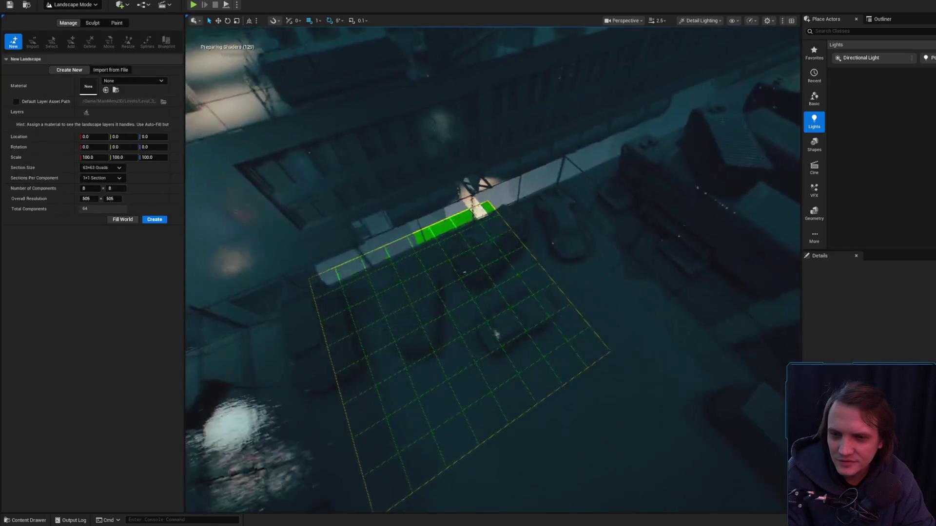
{"action": "left_click", "coordinate": [412, 322]}
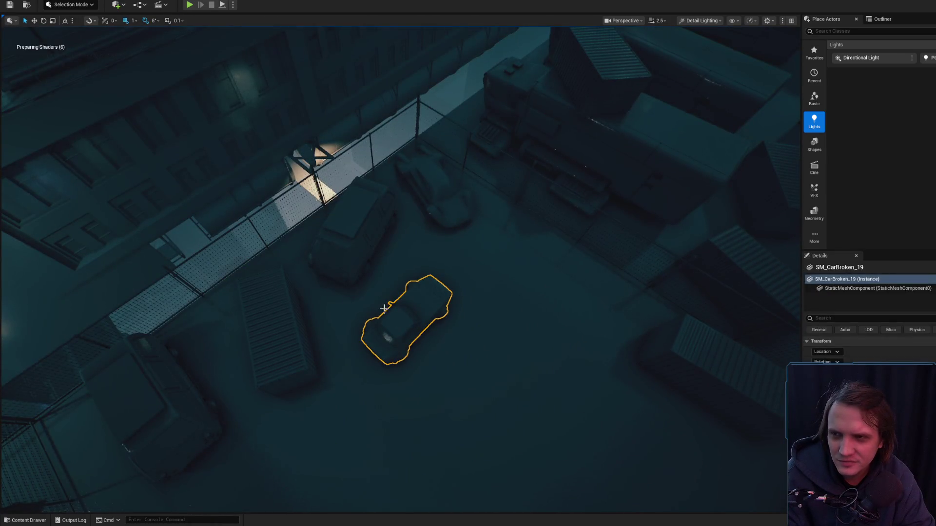
{"action": "left_click_drag", "start_coordinate": [155, 73], "coordinate": [339, 247]}
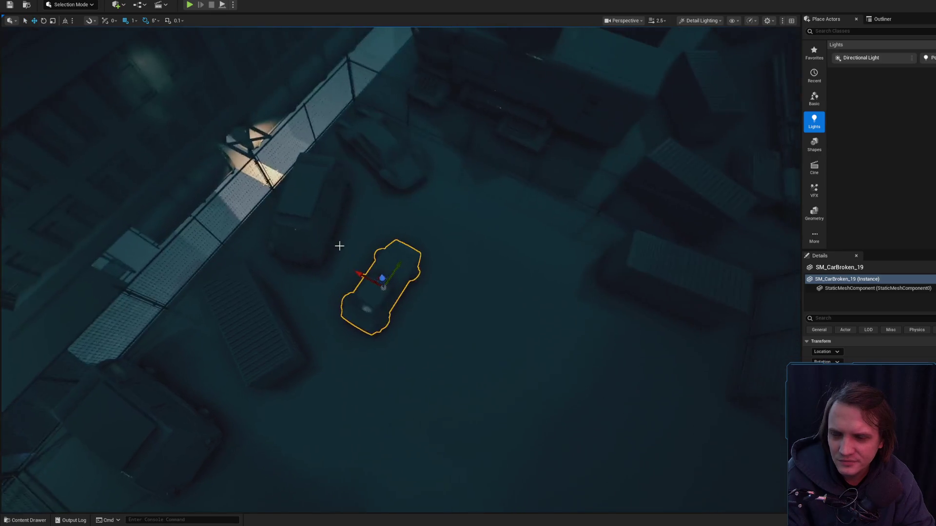
{"action": "left_click", "coordinate": [391, 276]}
{"action": "left_click_drag", "start_coordinate": [390, 276], "coordinate": [390, 276]}
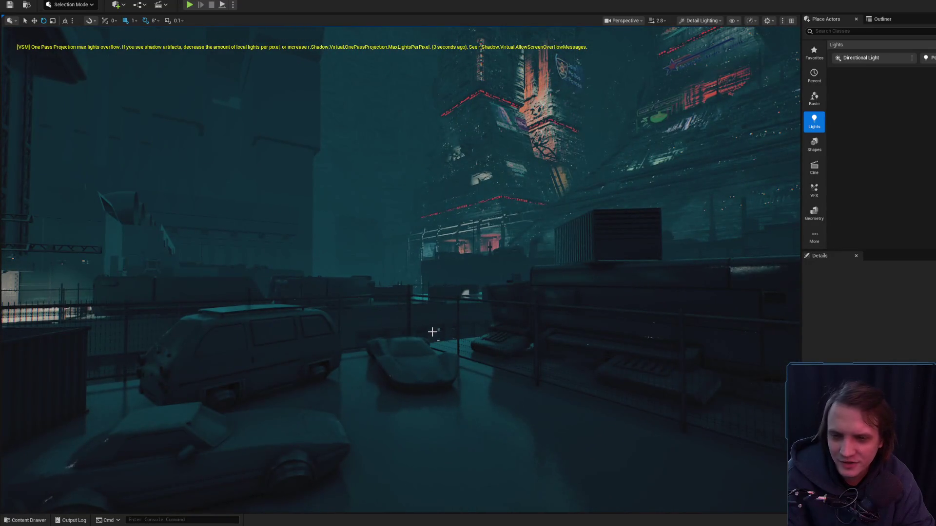
Step: Exit fullscreen with Shift+F11 so the editor appears as a window on the desktop
{"action": "left_click_drag", "start_coordinate": [433, 331], "coordinate": [432, 331]}
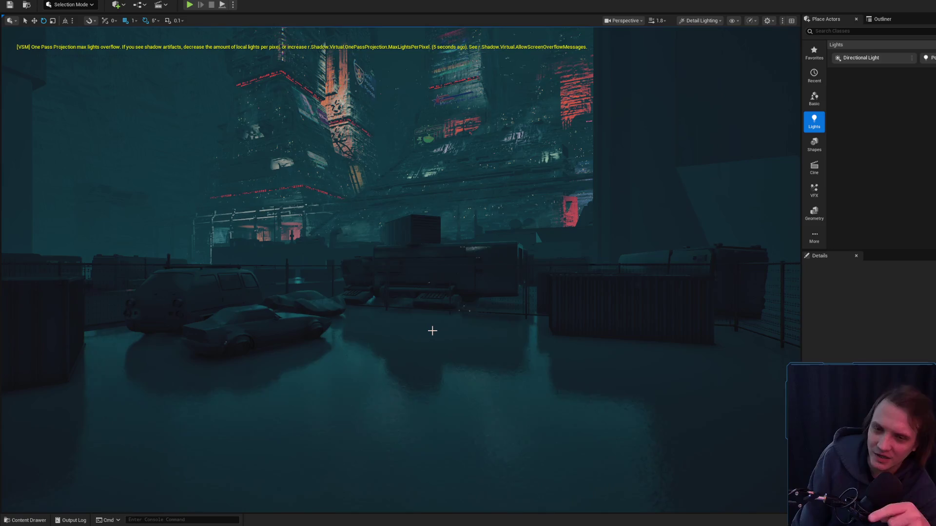
{"action": "key", "text": "shift+F11"}
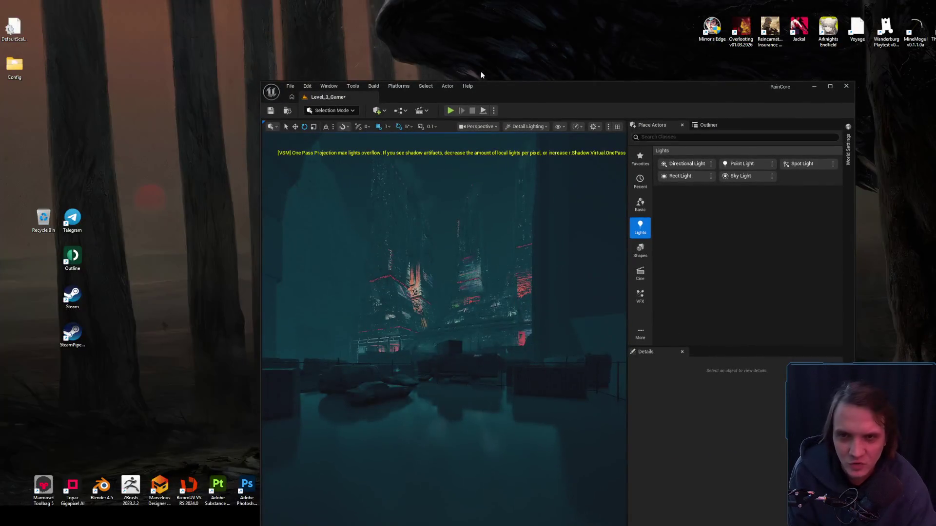